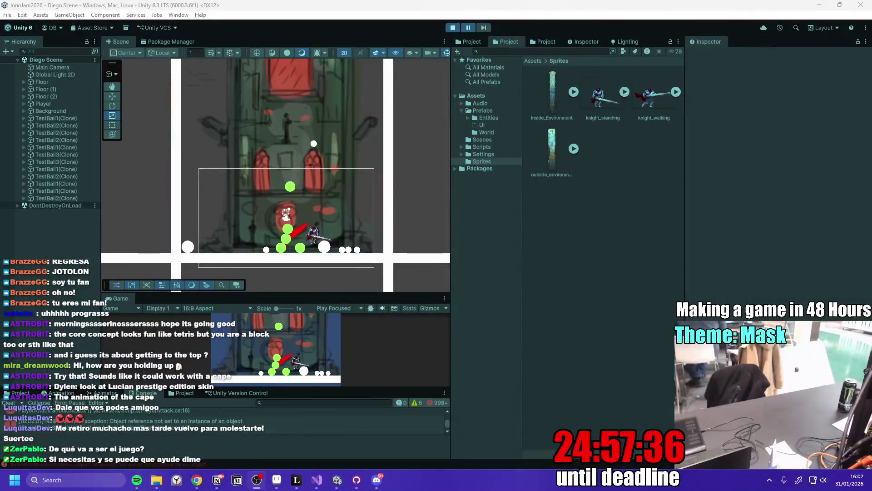
Focus the Unity scene on the tower and maximize the Game view.
left_click(243, 173)
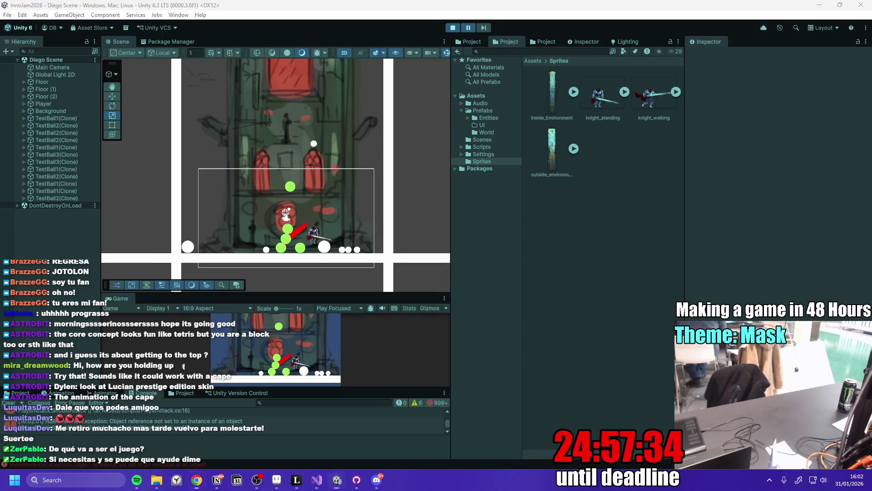
left_click(298, 205)
scroll(318, 205, "down", 3)
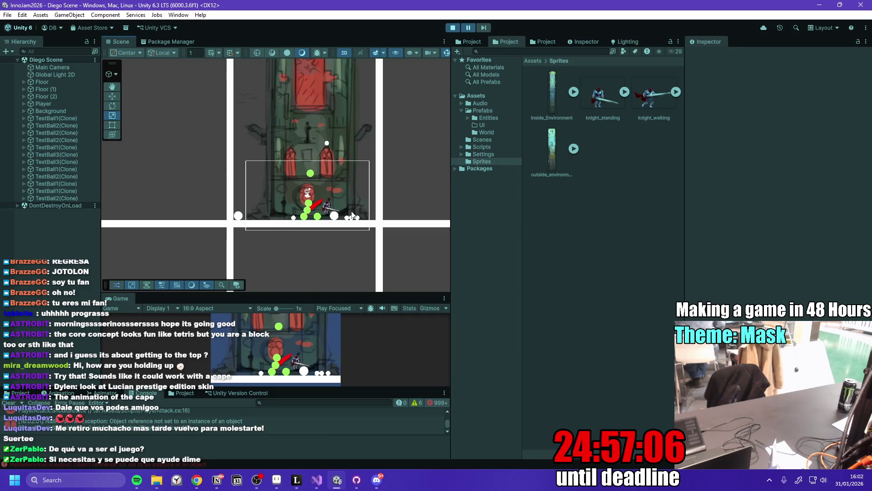
double_click(118, 299)
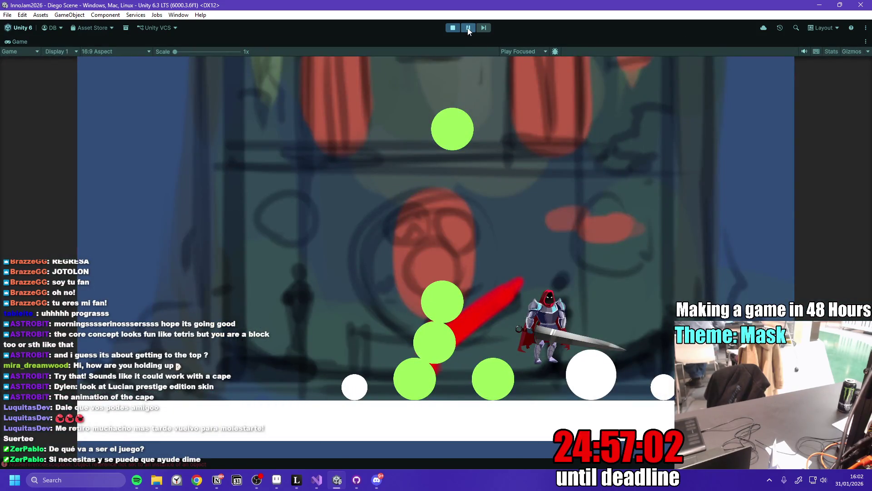
Steer the knight left and right across the falling balls, jumping up the green stack.
key("a")
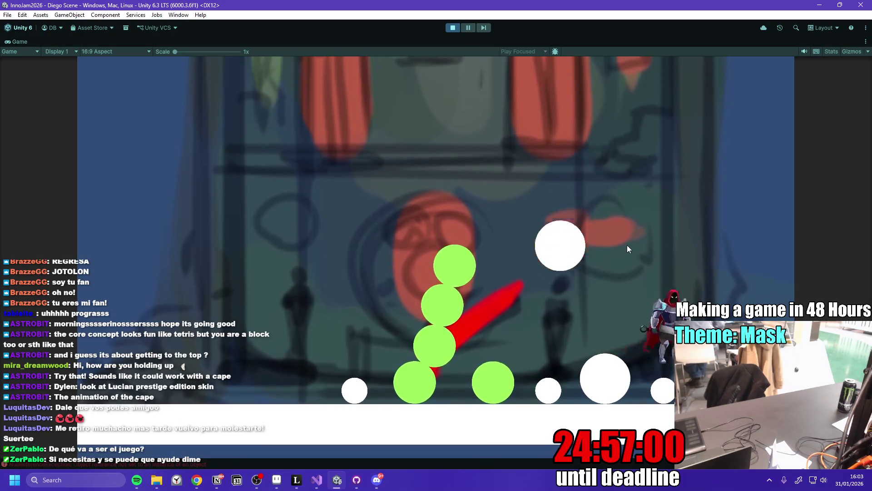
key("a")
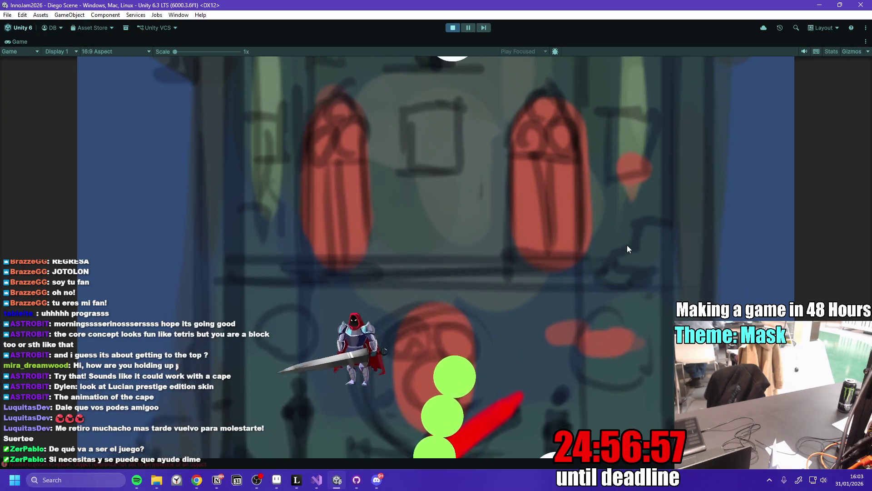
key("a")
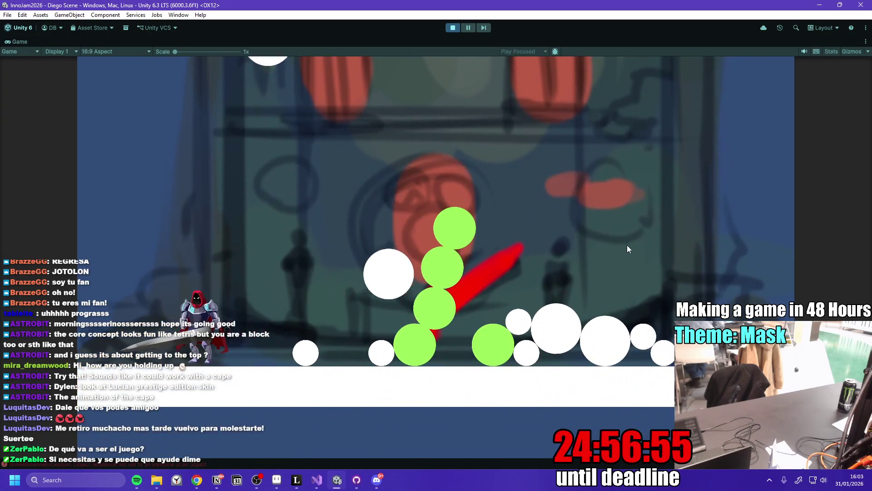
key("d")
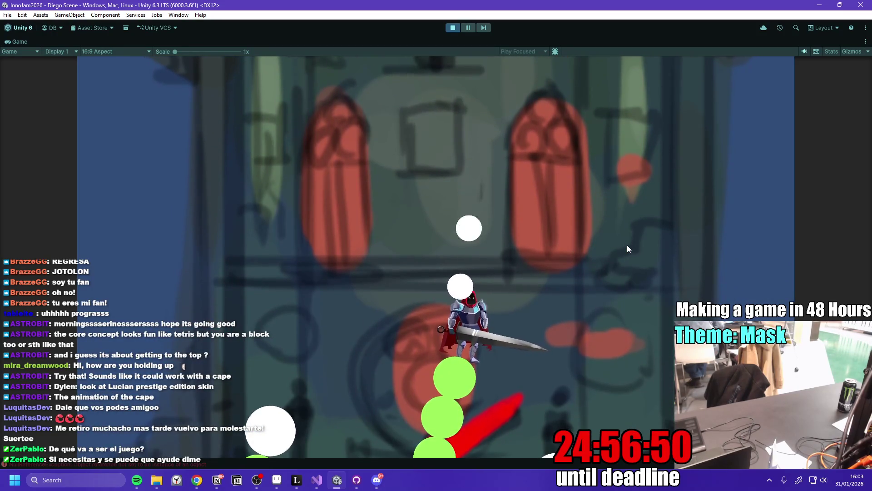
key("a")
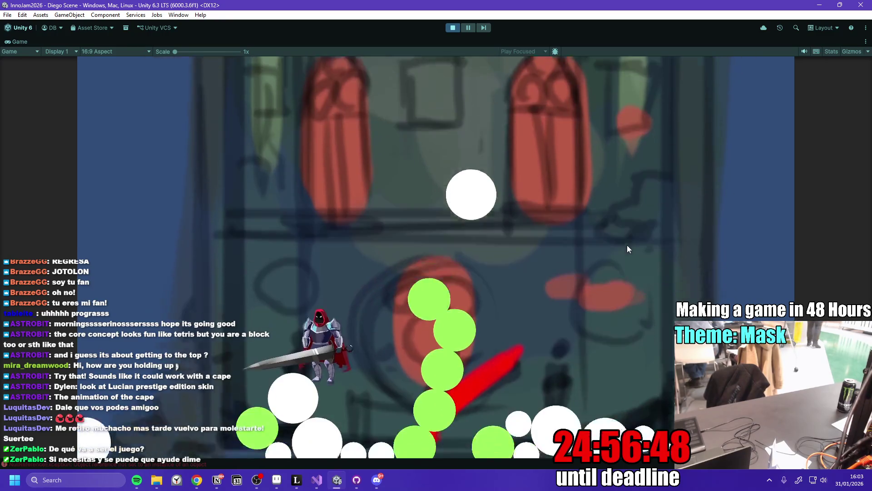
key("space")
key("d")
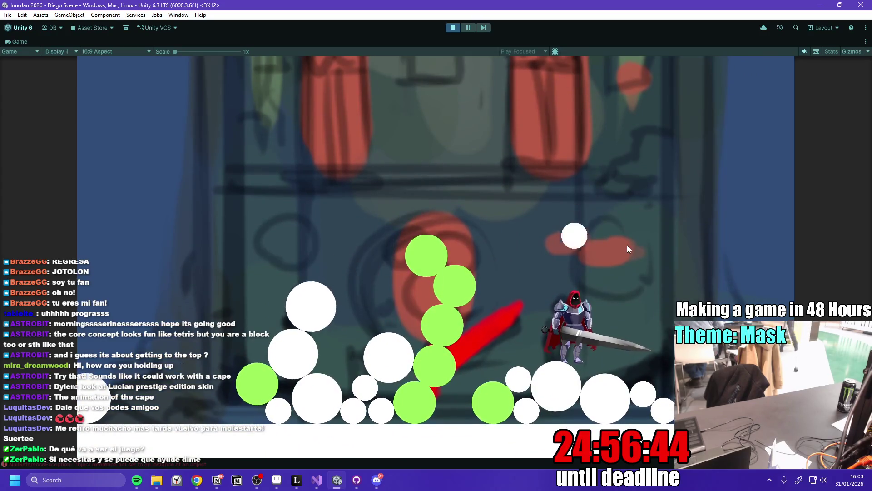
key("d")
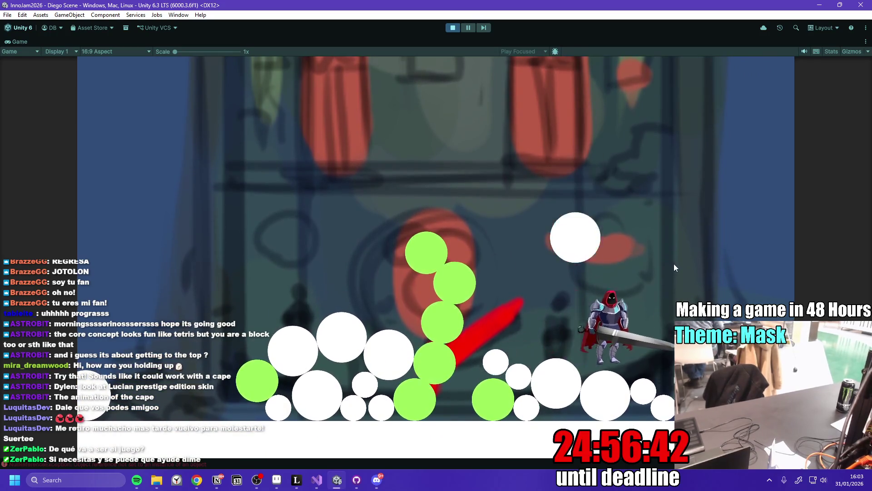
key("a")
key("d")
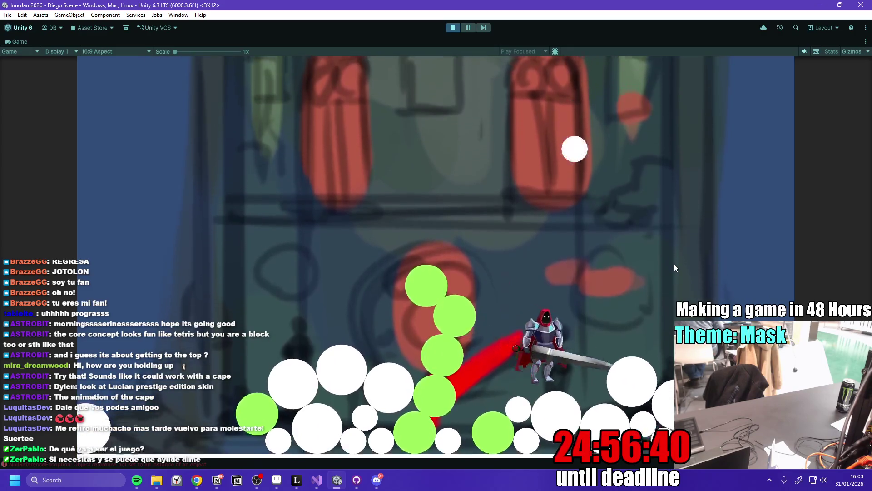
key("a")
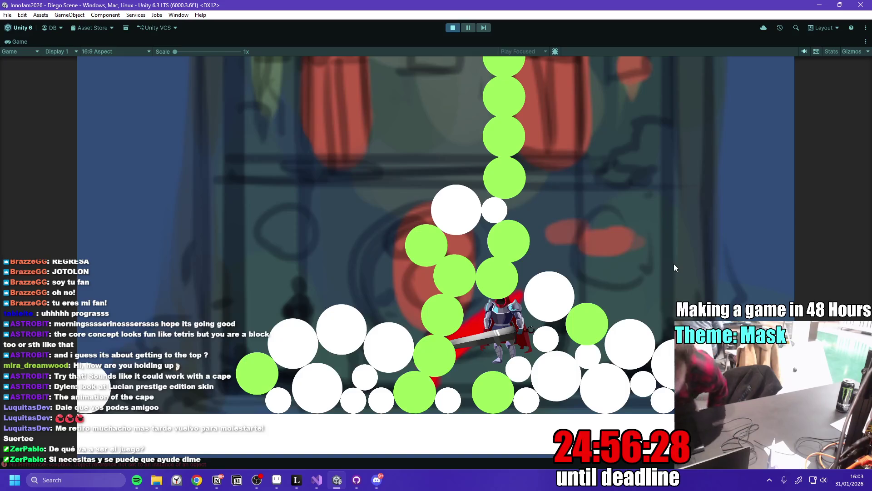
Stop the playtest, restore the normal editor layout, and switch to the drawing app.
left_click(452, 27)
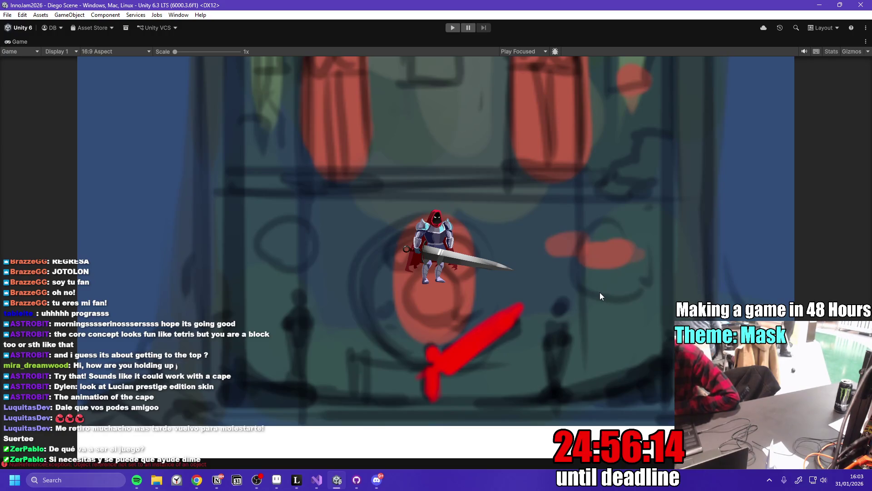
double_click(23, 43)
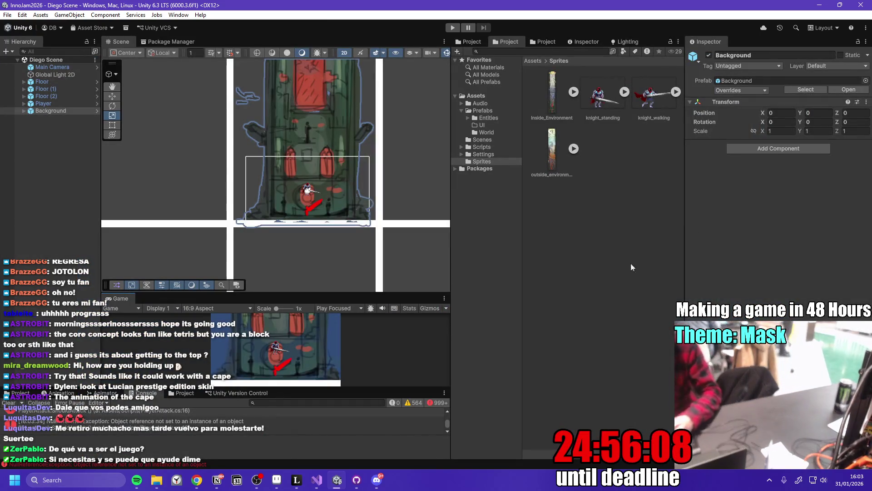
left_click(294, 482)
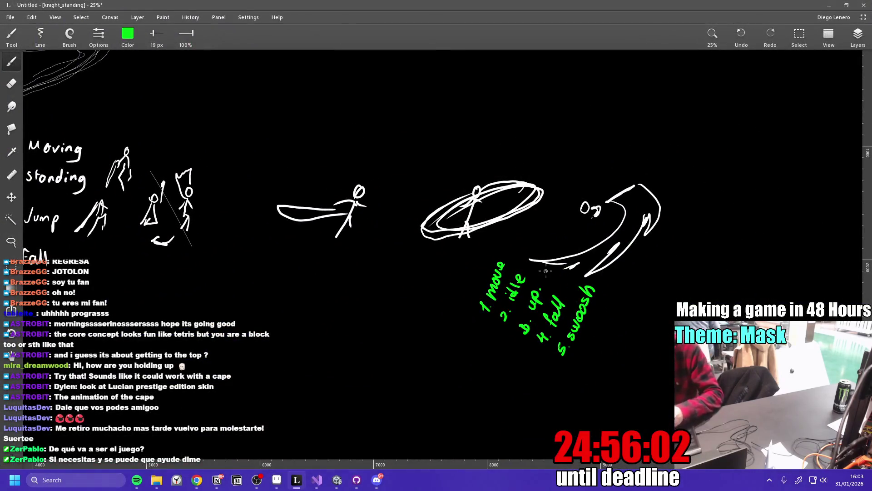
Pan the Leonardo canvas over the knight animation sketches, then switch to Discord.
scroll(350, 286, "left", 3)
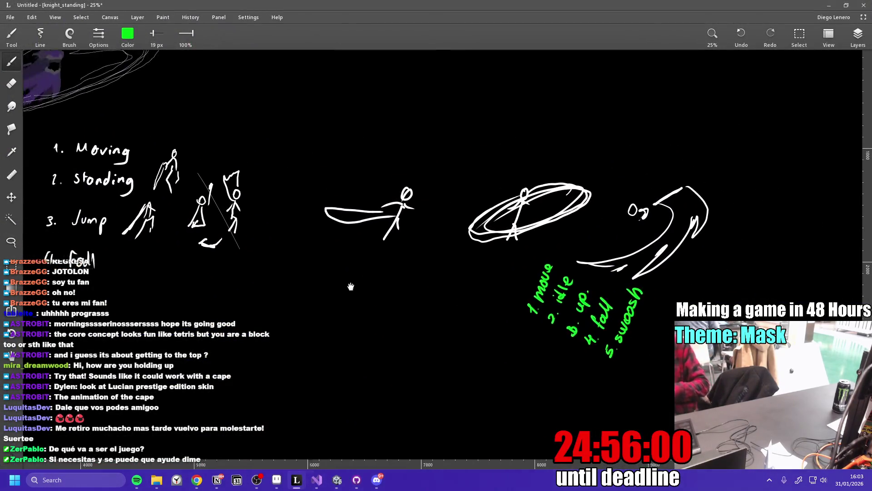
left_click_drag(350, 286, 467, 331)
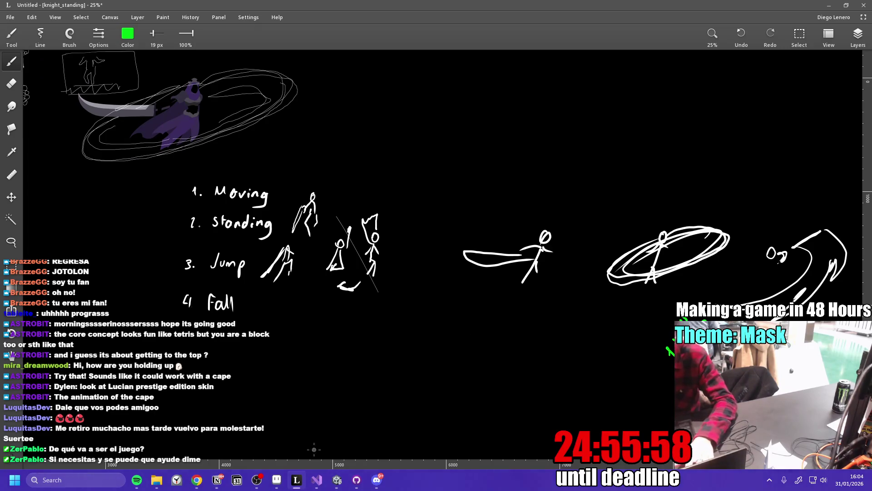
left_click(377, 480)
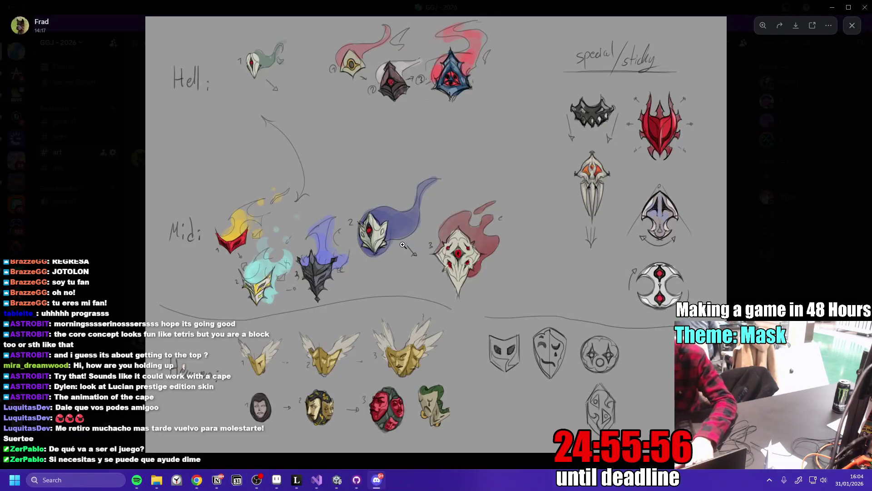
Zoom in and out on the blue, top-row and red mask sketches, then close the sheet.
left_click(375, 240)
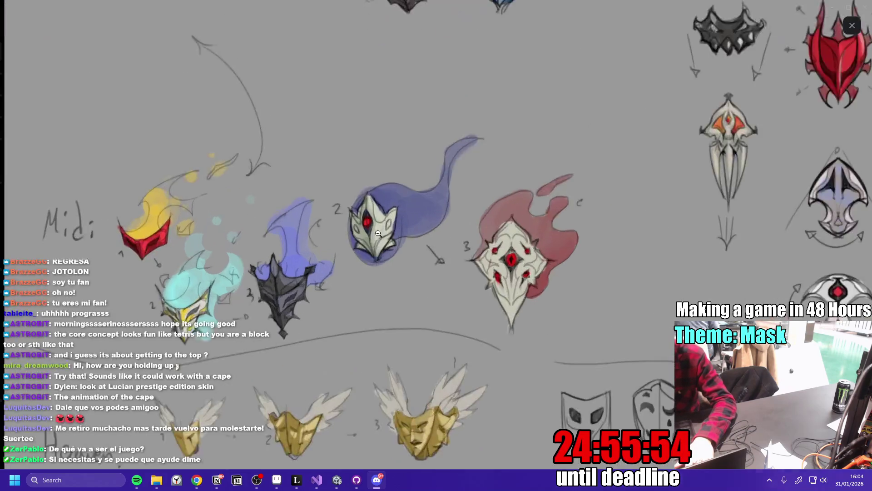
left_click(378, 234)
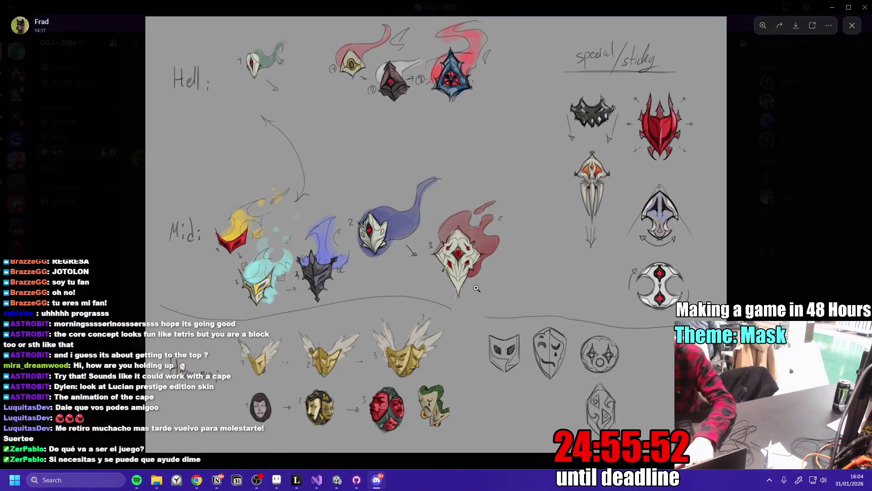
left_click(452, 91)
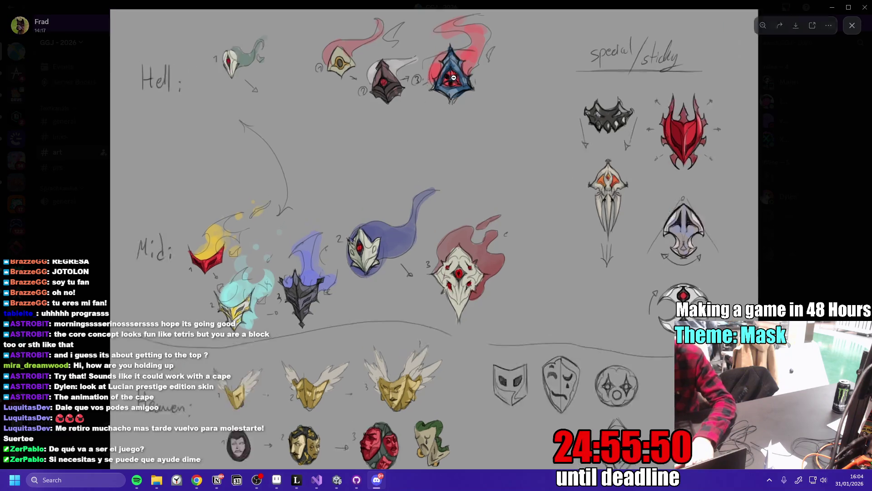
left_click(464, 155)
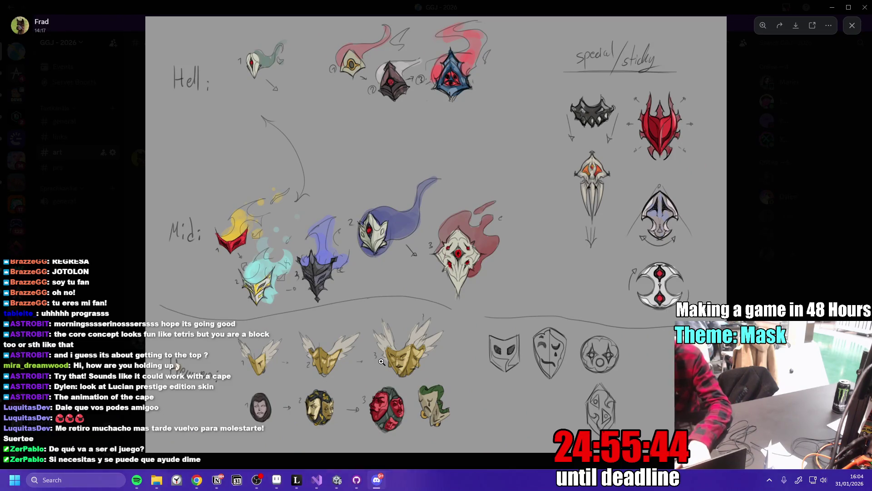
left_click(458, 278)
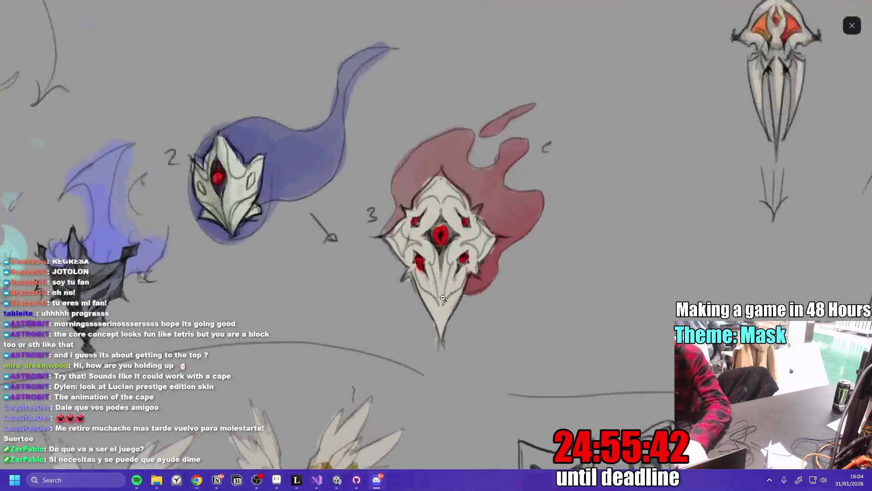
left_click(443, 298)
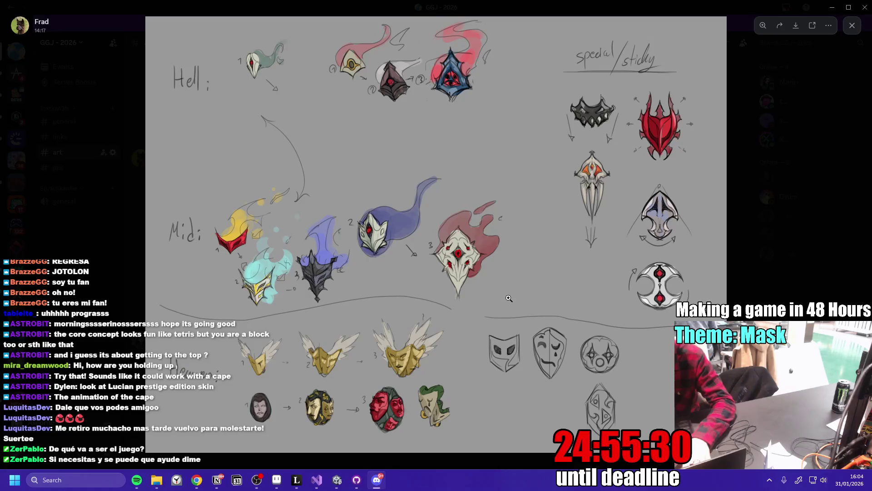
left_click(780, 261)
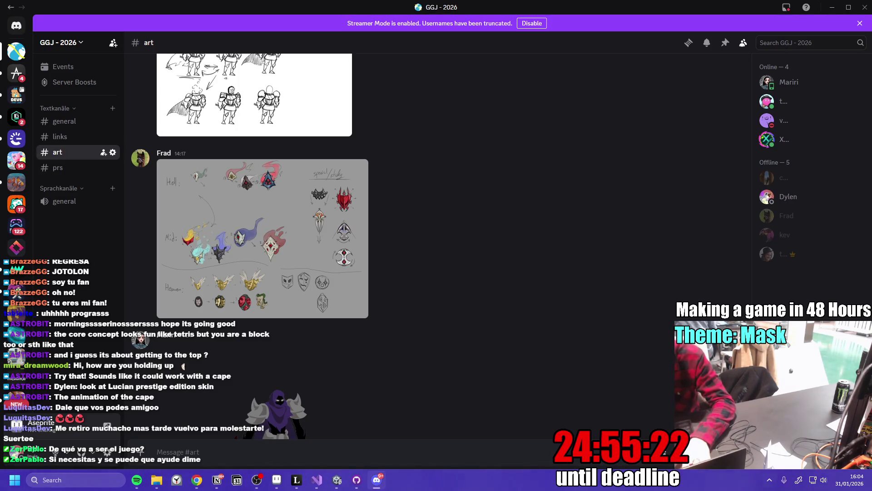
Scroll up and down through the knight art posted in the #art channel.
scroll(635, 276, "down", 4)
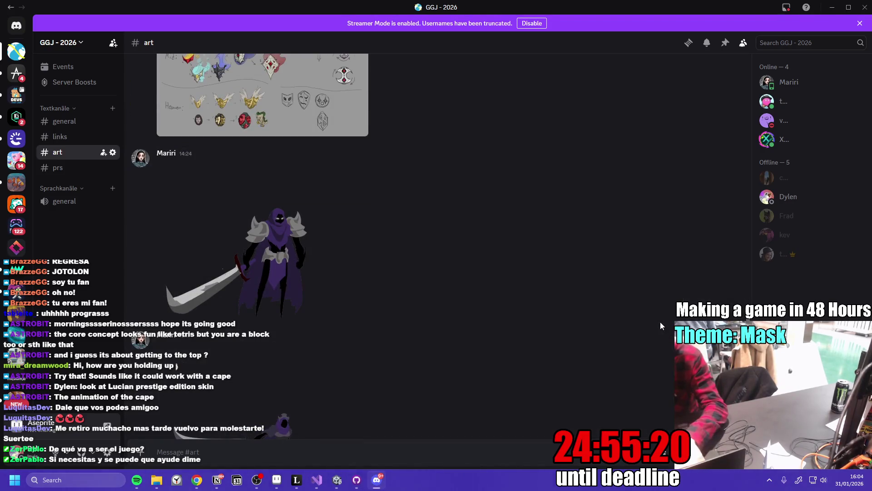
scroll(659, 322, "down", 2)
scroll(639, 315, "down", 10)
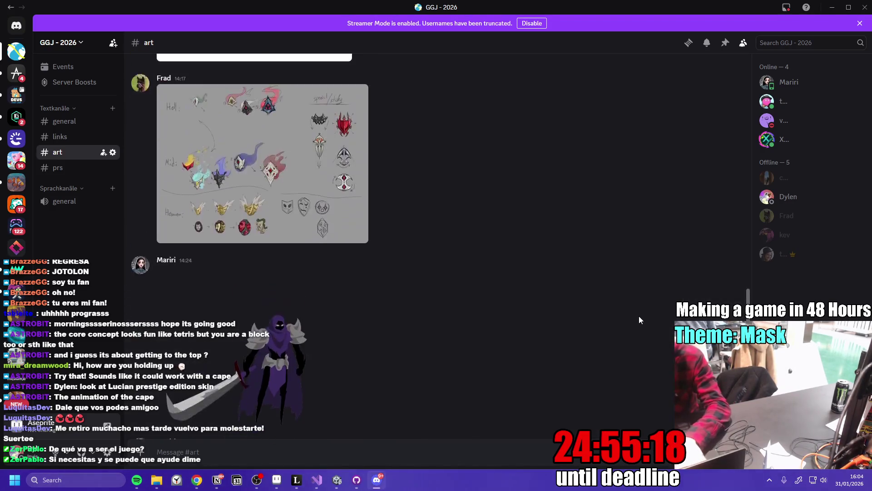
scroll(638, 316, "up", 8)
scroll(645, 307, "up", 5)
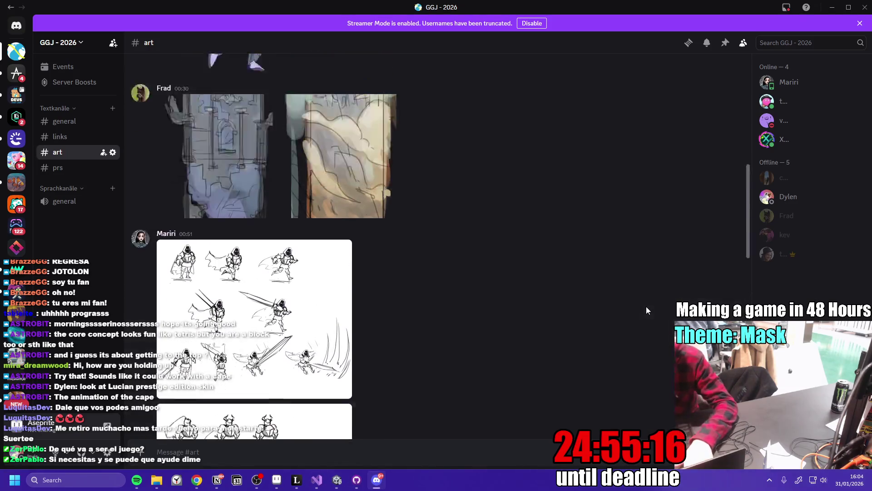
scroll(648, 306, "down", 4)
scroll(653, 302, "down", 3)
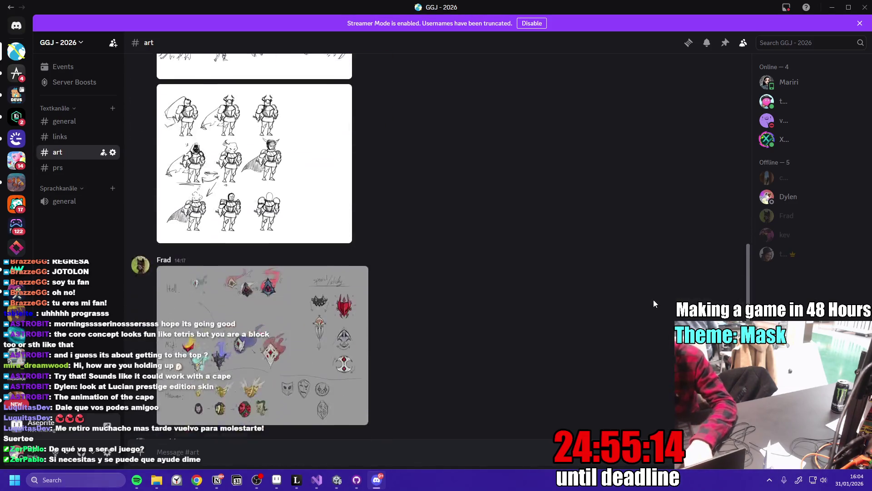
scroll(656, 302, "down", 4)
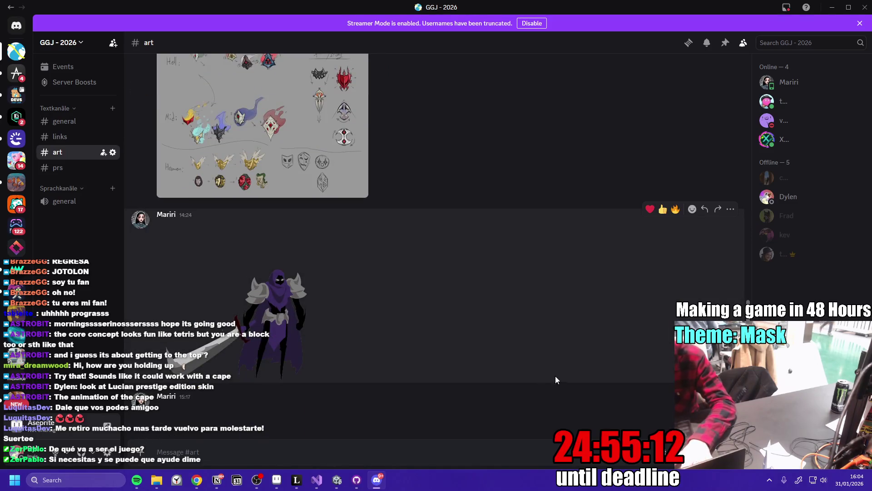
mouse_move(337, 479)
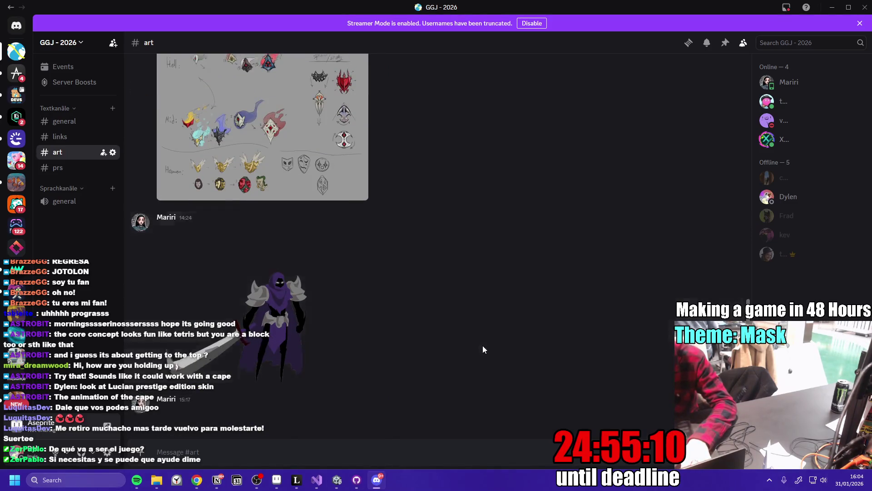
scroll(484, 349, "up", 5)
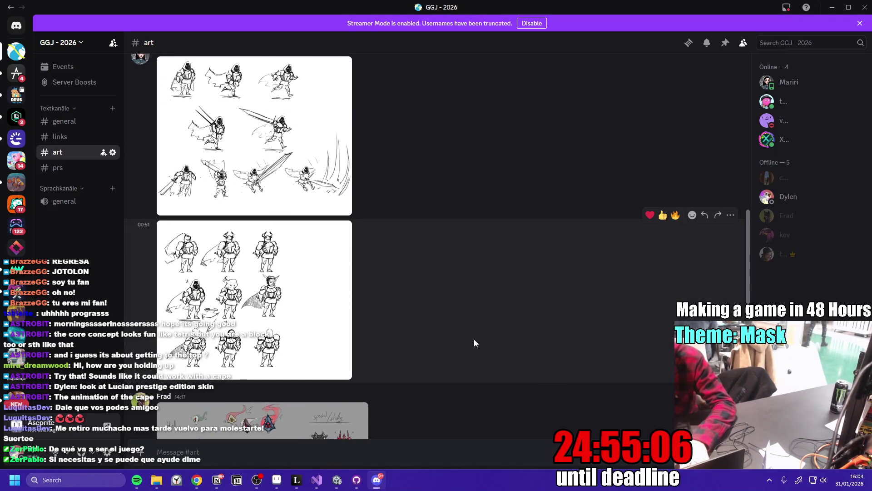
scroll(474, 334, "down", 5)
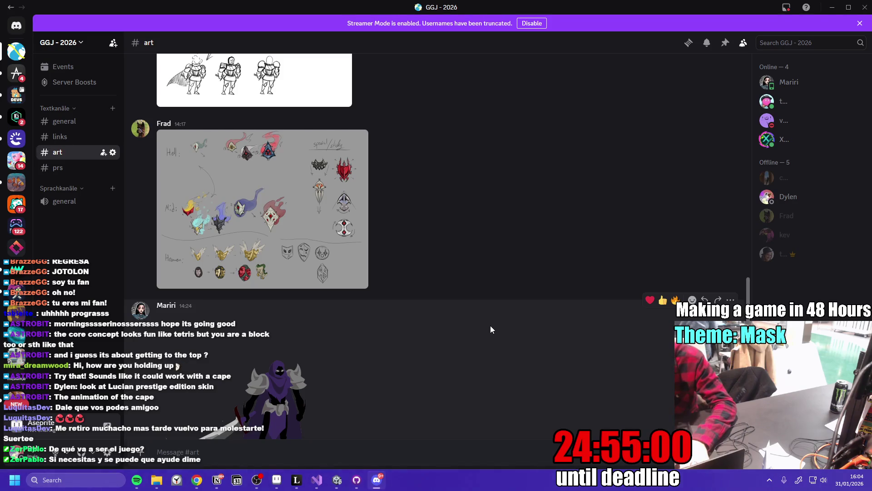
scroll(479, 262, "down", 5)
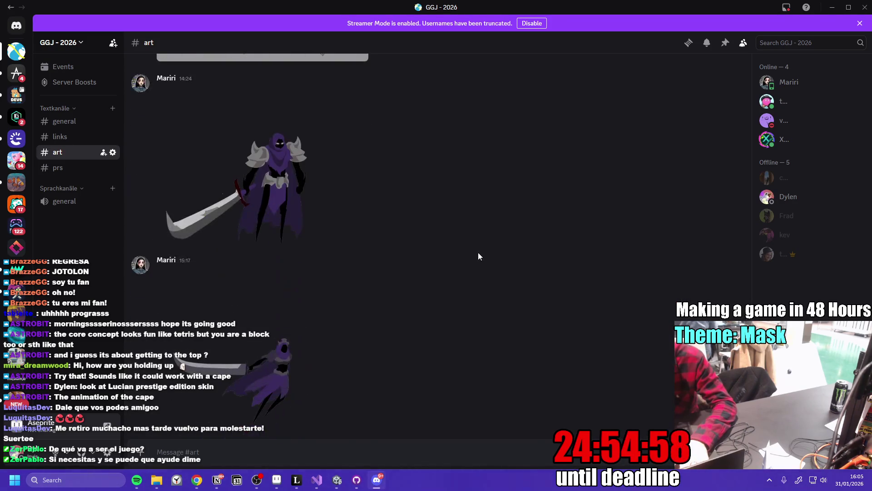
Enlarge the 15:17 animated knight image, close and reopen it, then switch to Visual Studio.
left_click(321, 374)
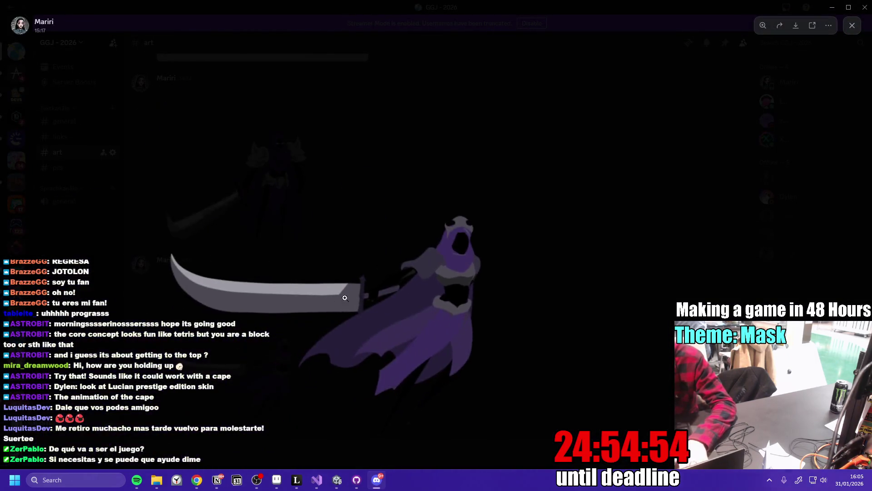
key("Escape")
left_click(265, 369)
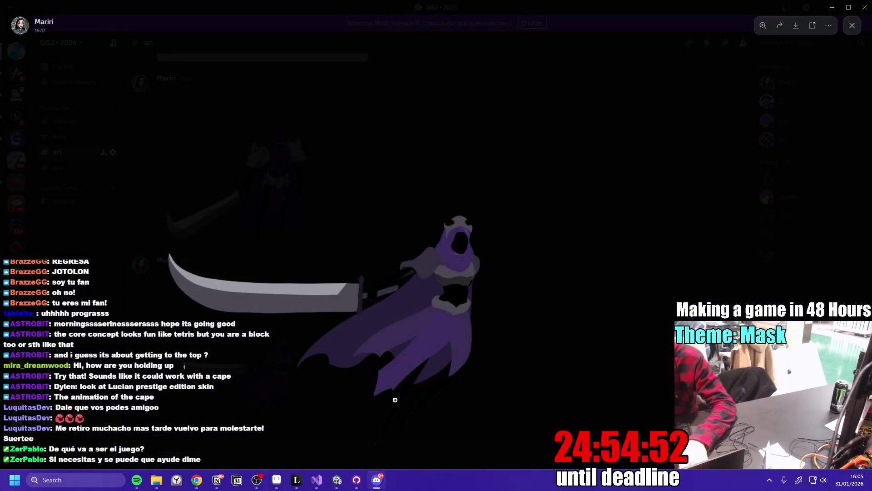
left_click(317, 480)
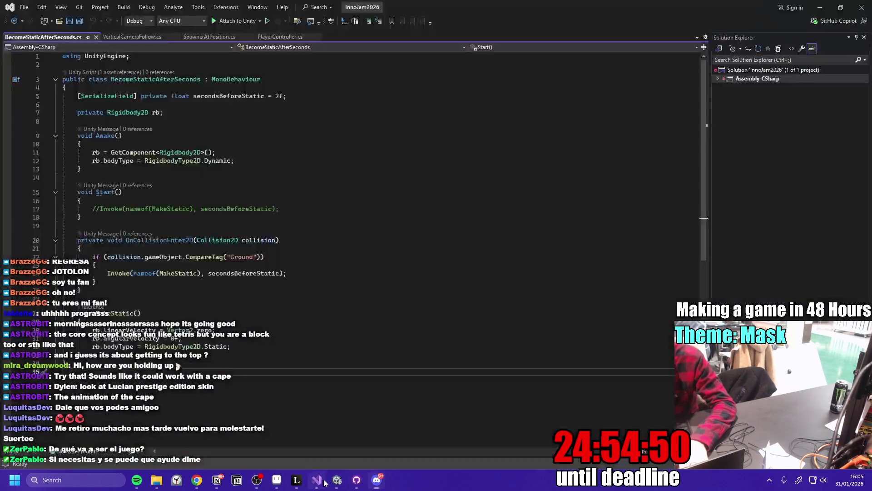
Bring Unity forward and drag the Scene/Game splitter up to enlarge the Game view.
left_click(337, 480)
left_click_drag(328, 293, 328, 216)
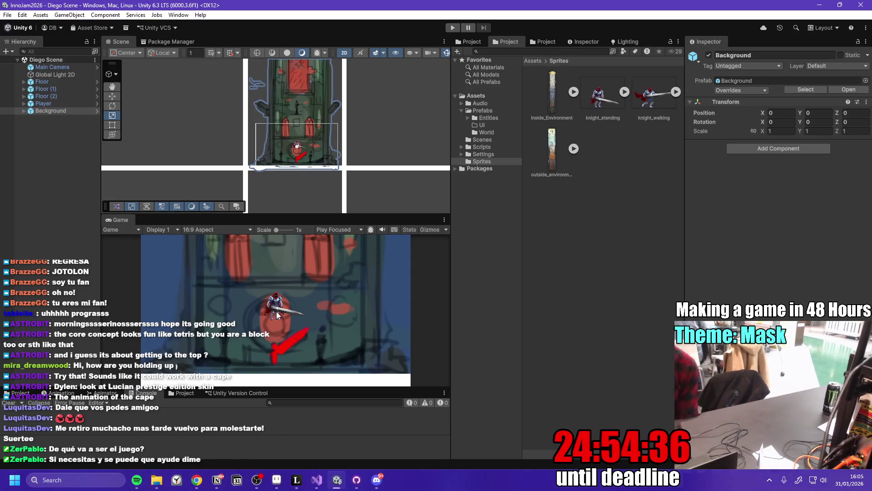
Minimize Unity and check the sword_attack branch's single changed file in GitHub Desktop.
left_click(820, 5)
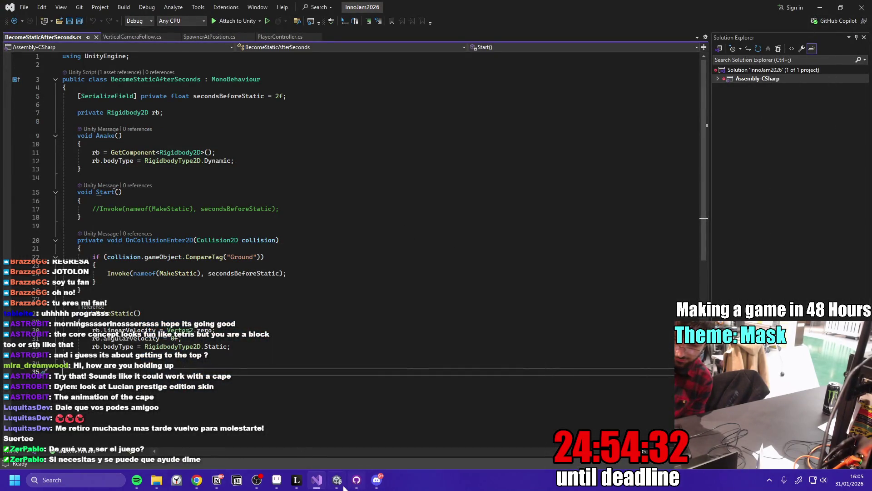
left_click(340, 484)
left_click(357, 484)
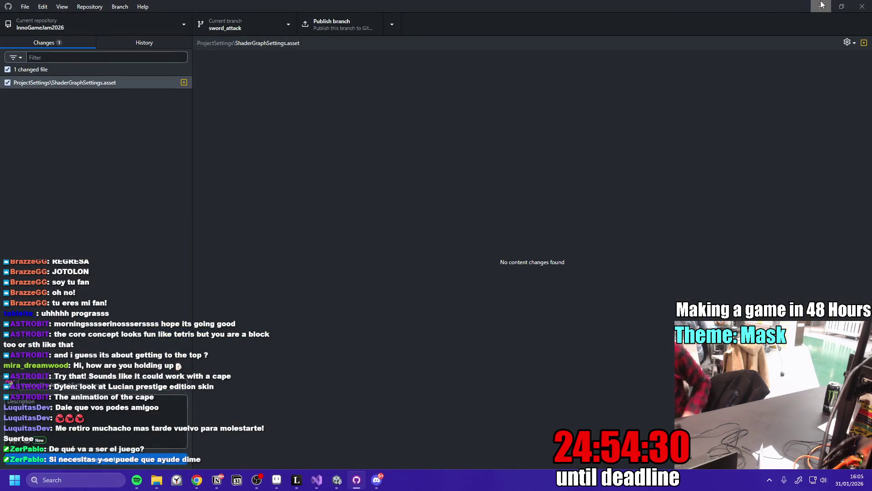
left_click(821, 6)
Preview the Chrome pull-request window, then switch to the knight_standing sketch canvas.
mouse_move(196, 480)
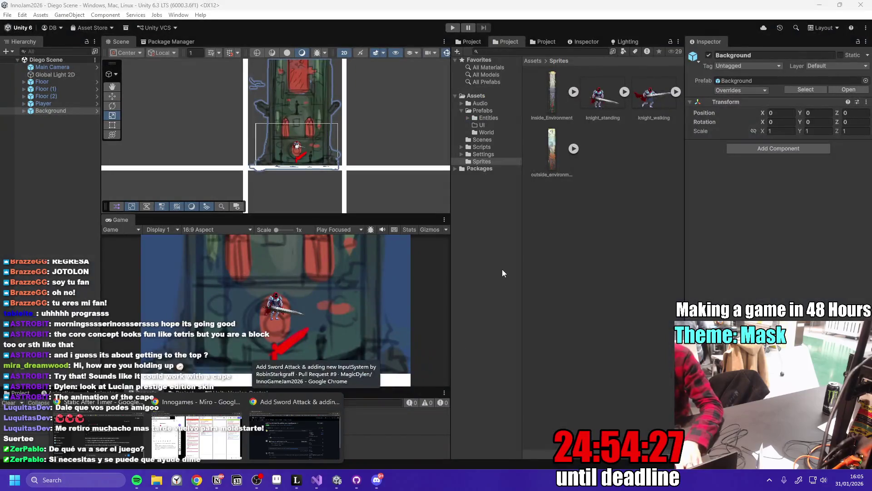
left_click(503, 274)
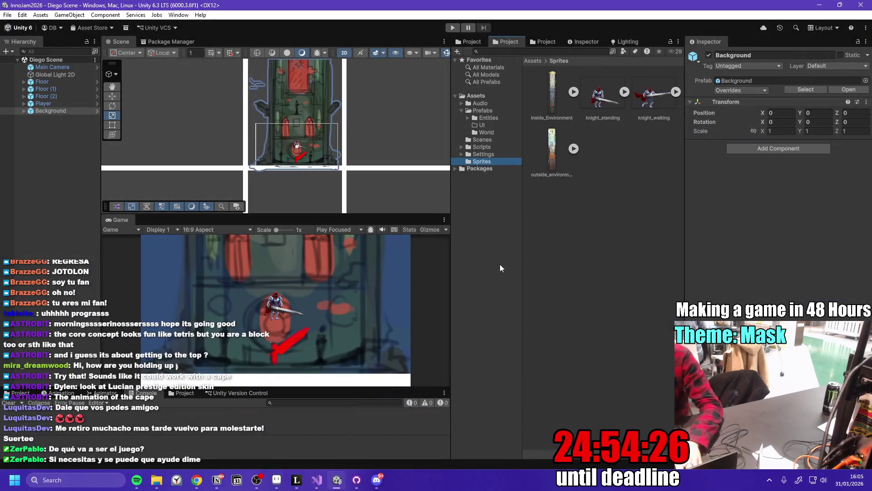
left_click(296, 480)
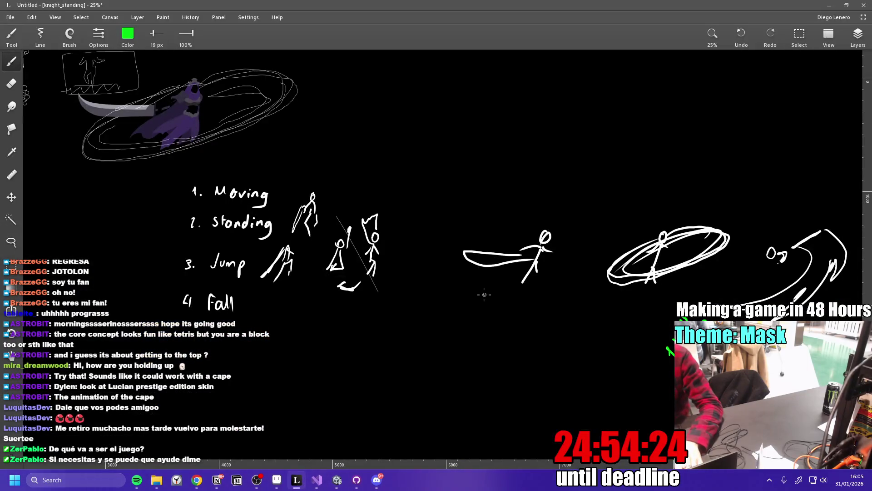
Pan past the attack sketches and green notes, ending on the Mask drawings and animation list.
mouse_move(572, 271)
left_mouse_down()
mouse_move(351, 292)
mouse_move(395, 253)
mouse_move(449, 270)
left_mouse_up()
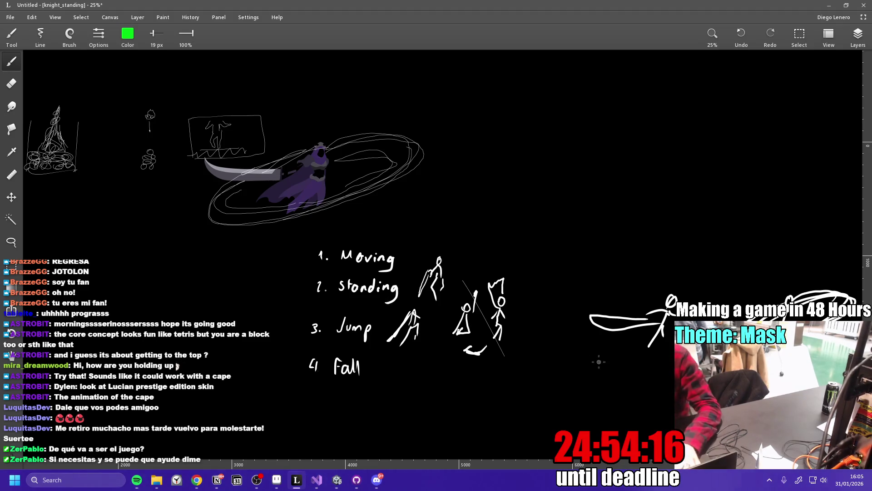
left_click_drag(598, 358, 418, 258)
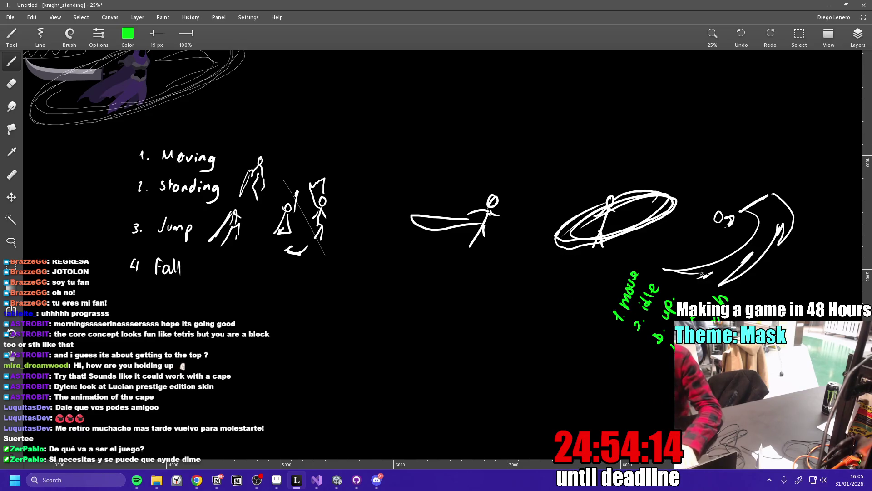
left_click_drag(702, 274, 466, 278)
left_click_drag(390, 325, 771, 402)
mouse_move(309, 302)
left_mouse_down()
mouse_move(586, 320)
mouse_move(607, 362)
mouse_move(584, 352)
mouse_move(574, 329)
left_mouse_up()
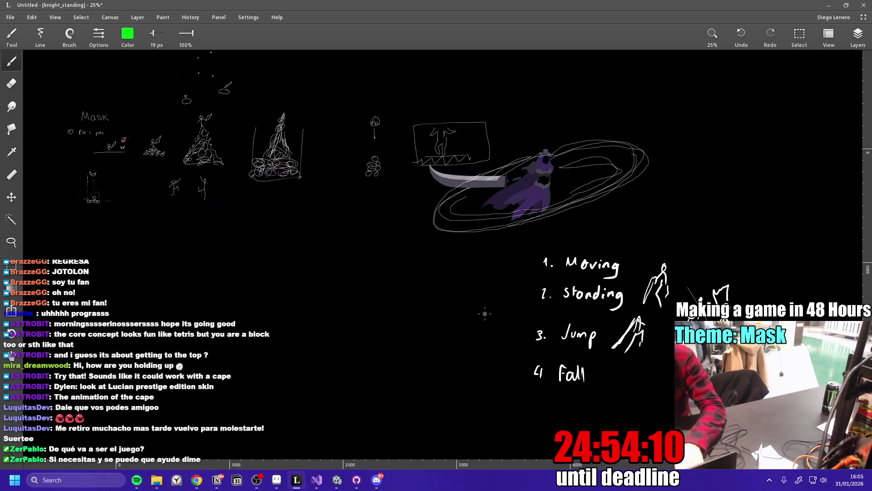
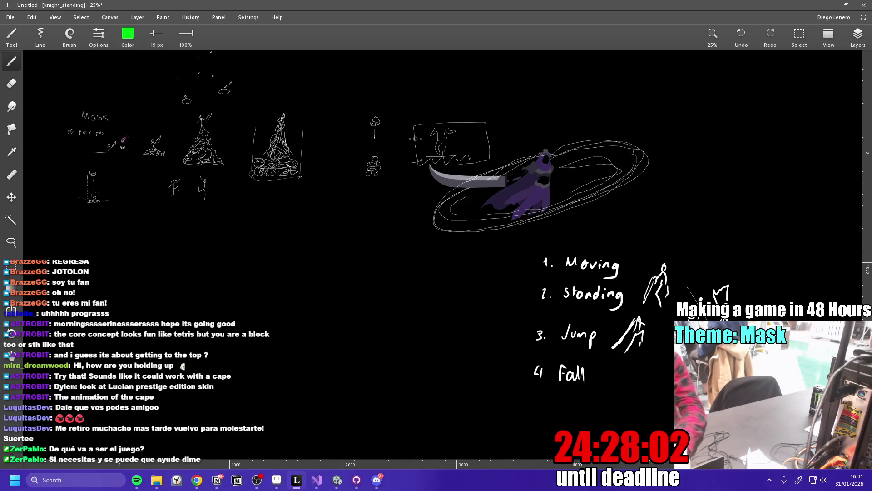
Restore the Leonardo window to full screen, then bring up the Notion Inno Games Jam page.
key("super+Down")
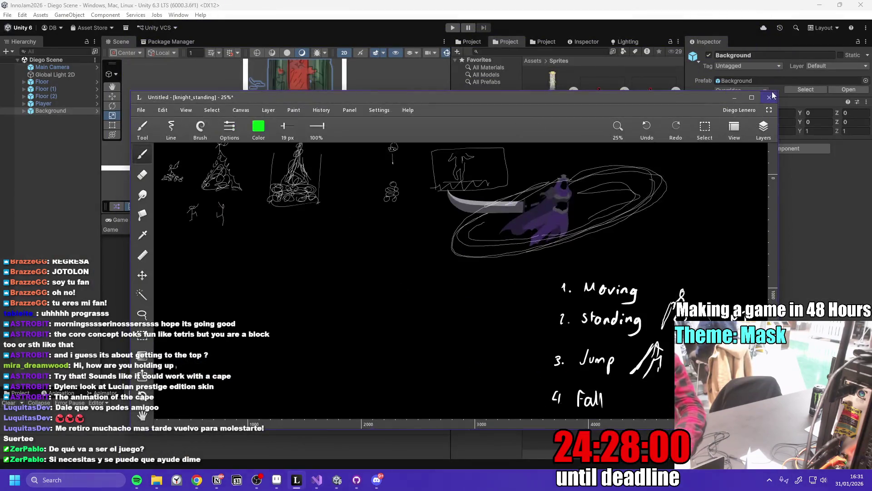
left_click(768, 94)
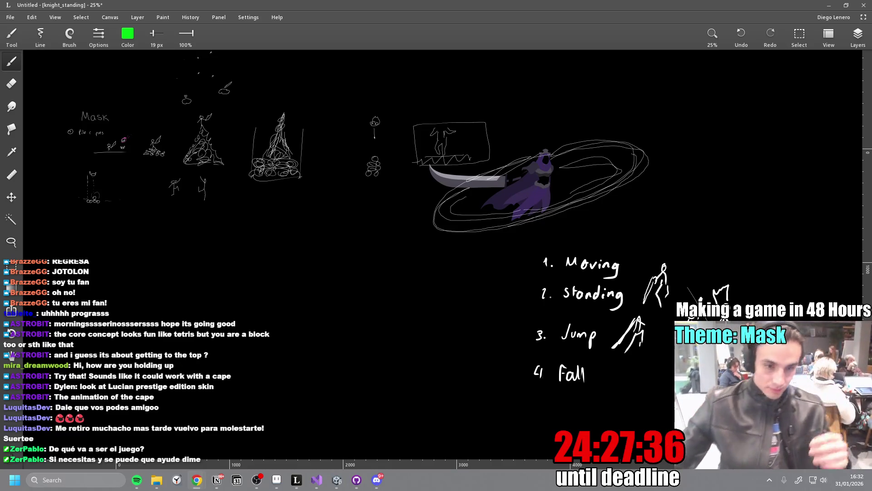
left_click(217, 480)
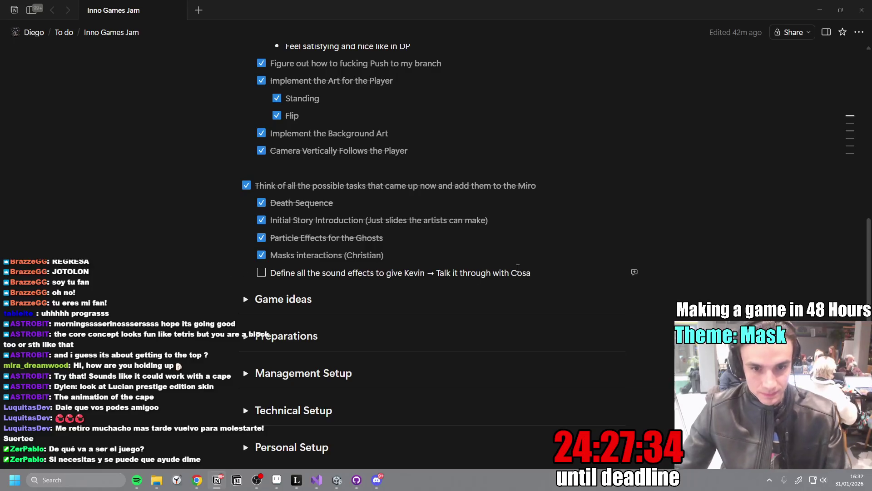
Check off 'Define all the sound effects' and postpone the Notion update with Remind me later.
key("ctrl+Return")
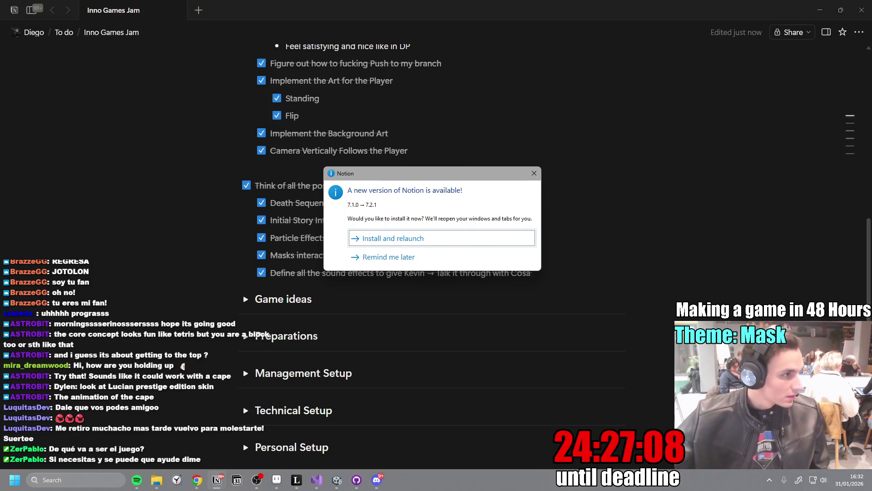
key("alt+Tab")
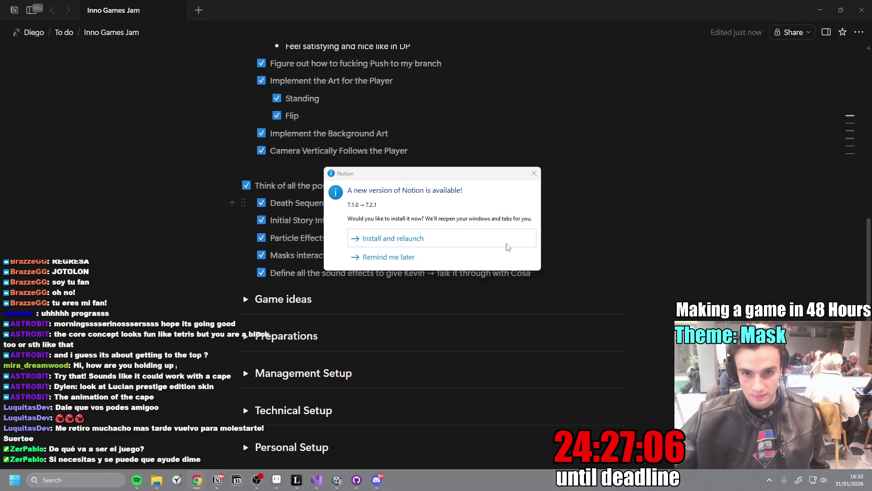
left_click(401, 257)
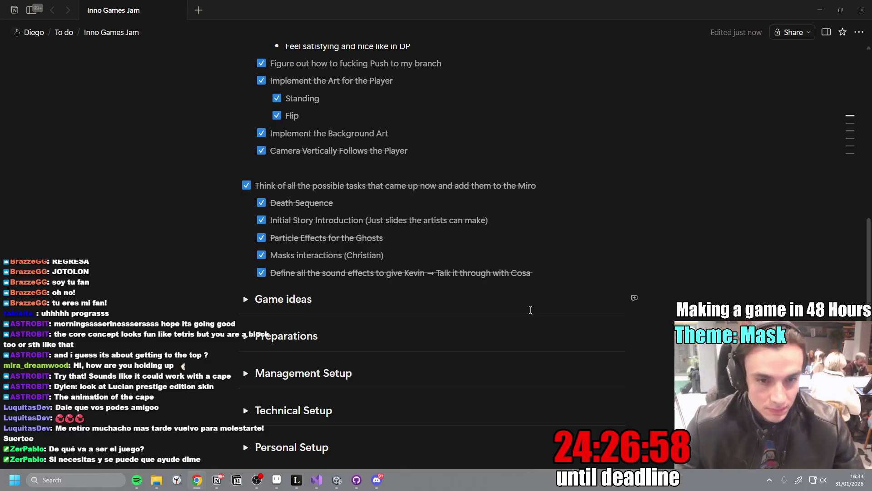
Add a new to-do below it to discuss the Mask Designs with a teammate.
left_click(537, 272)
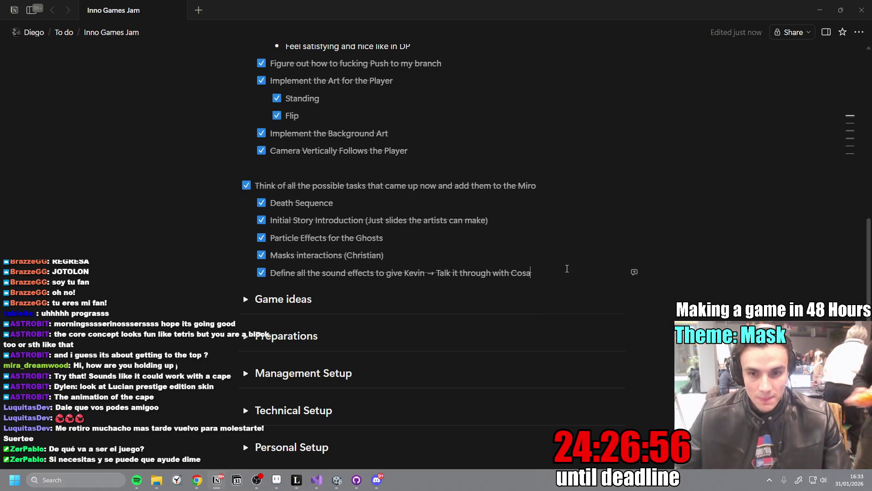
key("Return")
type("Talk w")
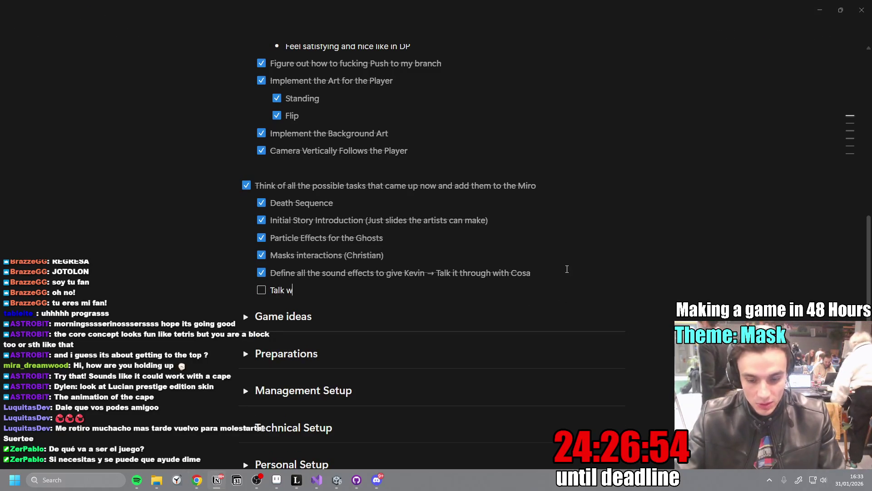
type("ith Farid about the Mas")
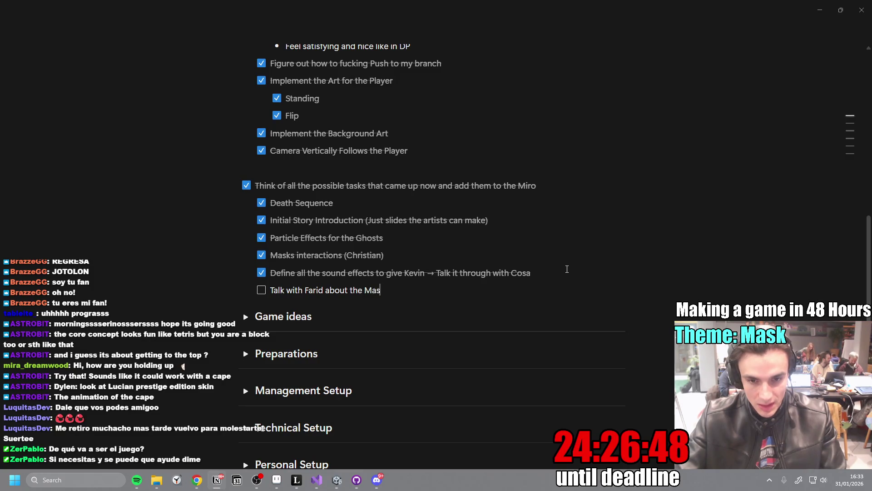
type("k Designs")
key("Return")
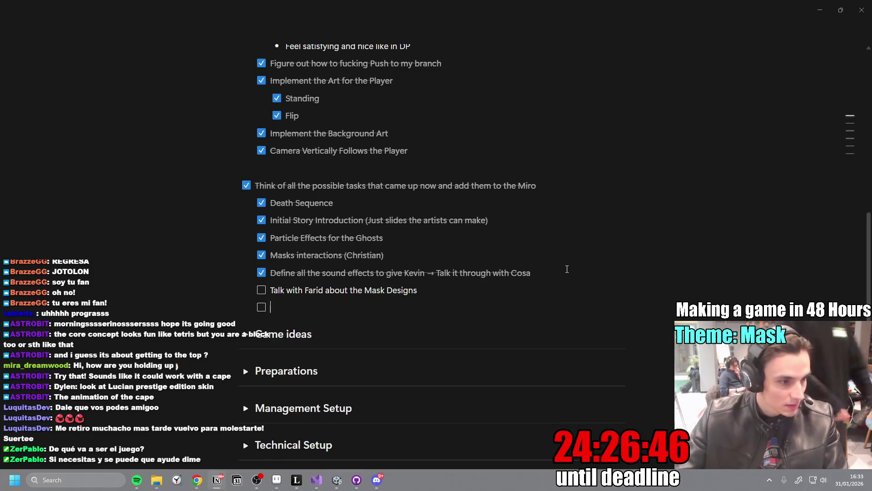
left_click(385, 484)
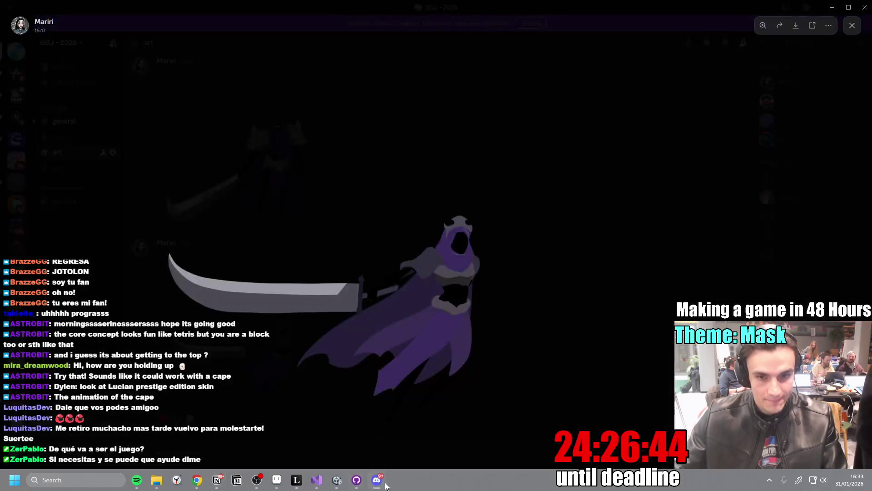
Close the reaper artwork preview in Discord's #art channel and return to Notion.
left_click(635, 188)
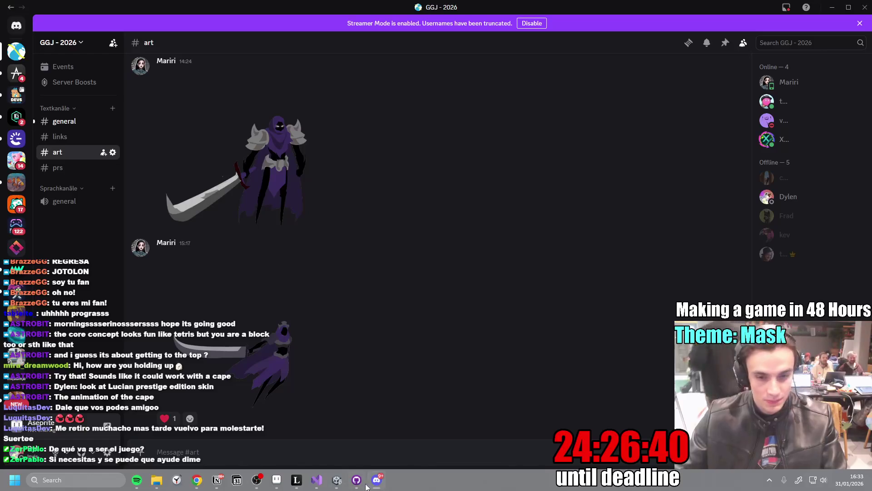
left_click(216, 484)
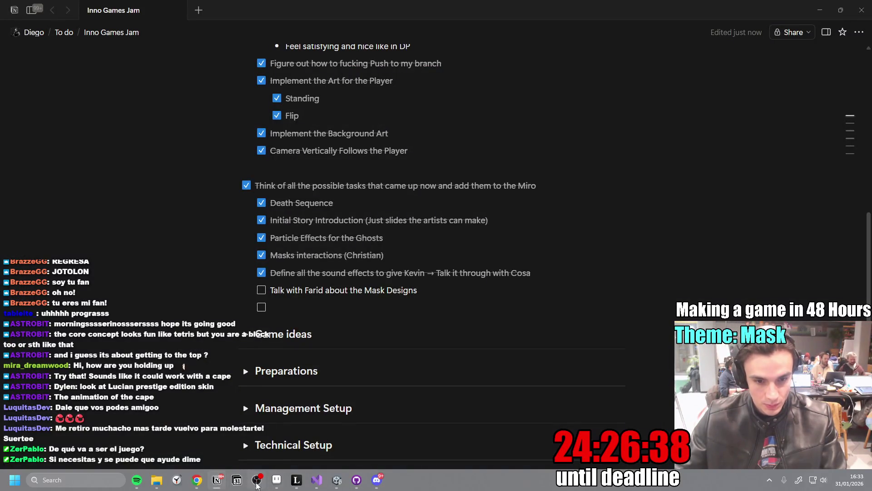
Bring up the Miro task board and delete the empty 'Type something' card.
mouse_move(195, 481)
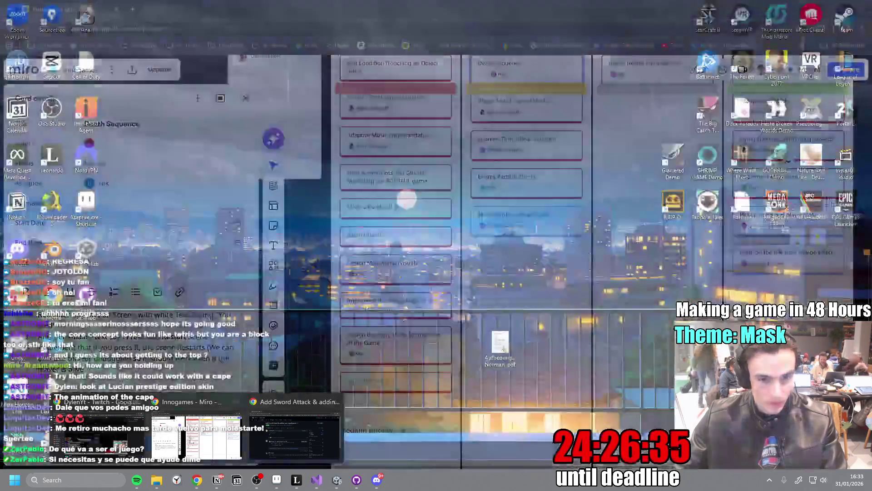
left_click(196, 436)
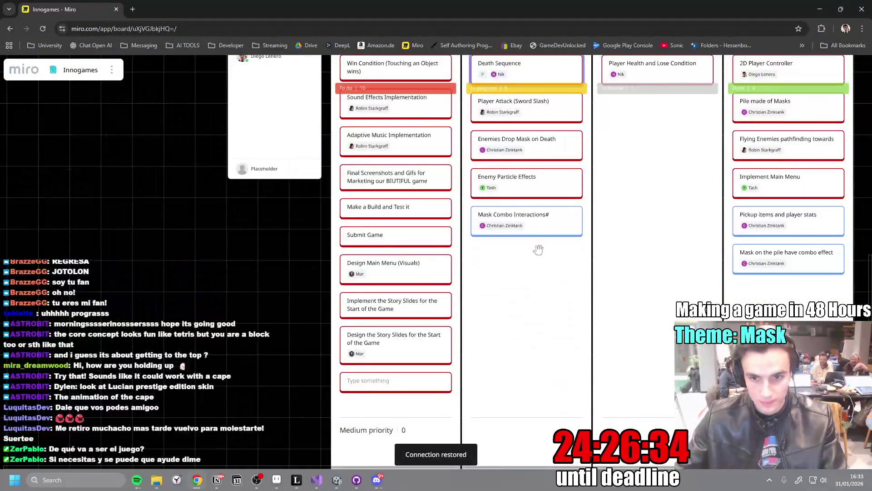
scroll(402, 286, "up", 5)
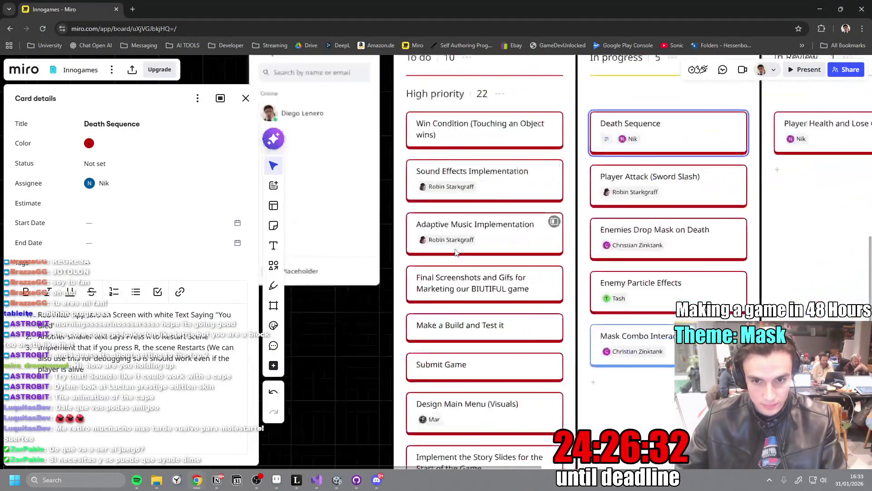
scroll(472, 336, "down", 10)
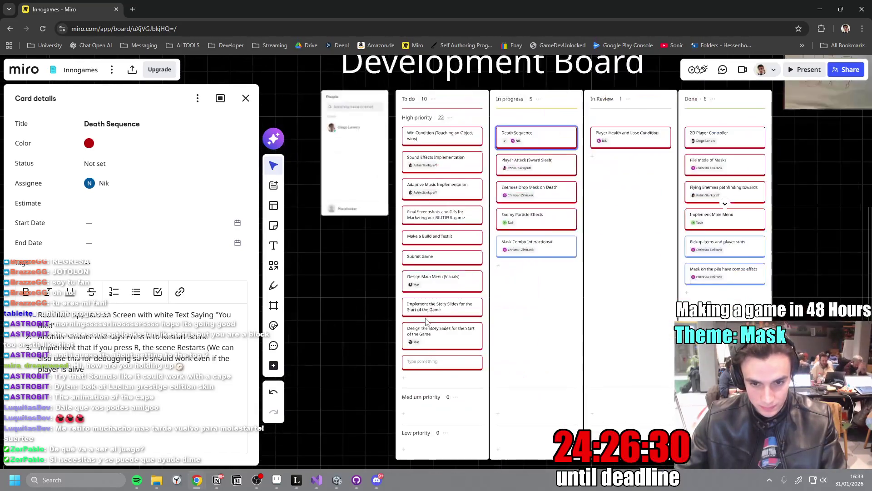
scroll(450, 409, "up", 5)
scroll(450, 409, "up", 5)
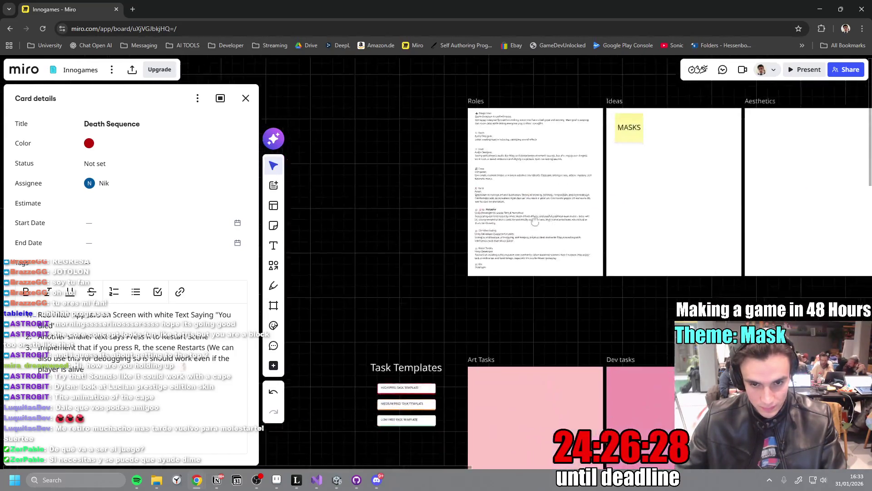
scroll(504, 341, "down", 5)
scroll(560, 287, "down", 5)
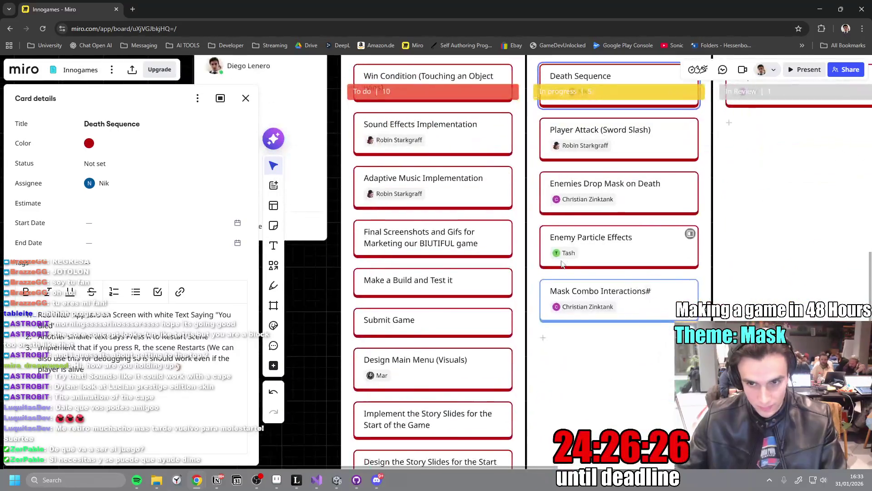
scroll(500, 291, "down", 3)
scroll(472, 290, "up", 2)
scroll(482, 296, "left", 3)
scroll(481, 295, "down", 1)
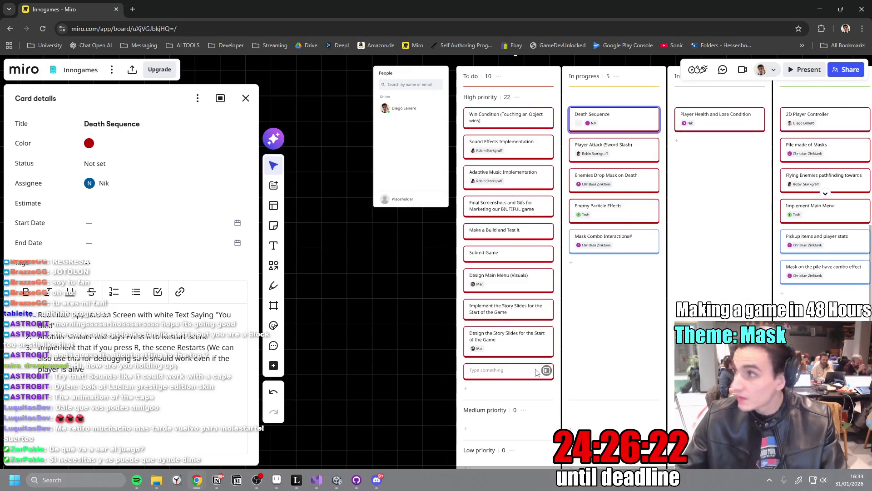
right_click(504, 370)
left_click(521, 314)
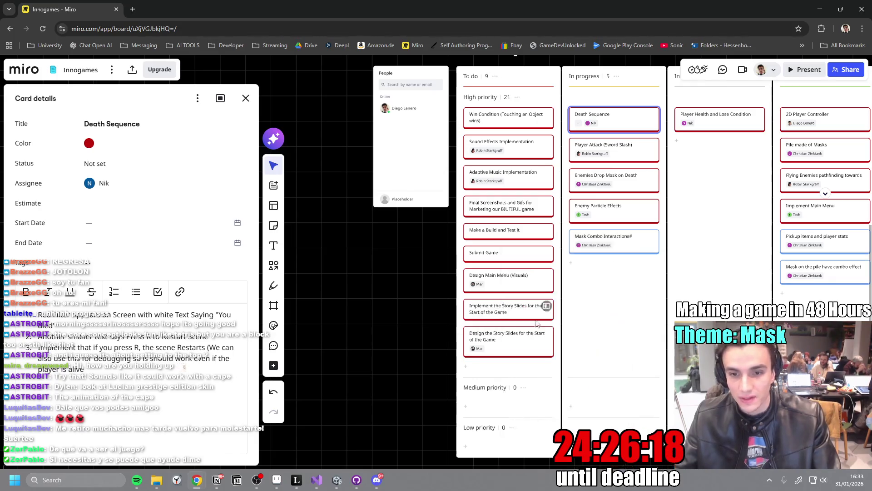
Close the Death Sequence card details and pan the board to the task areas and MVP.
scroll(414, 345, "up", 2)
scroll(413, 346, "right", 3)
scroll(416, 358, "left", 3)
scroll(518, 342, "right", 4)
scroll(518, 342, "down", 1)
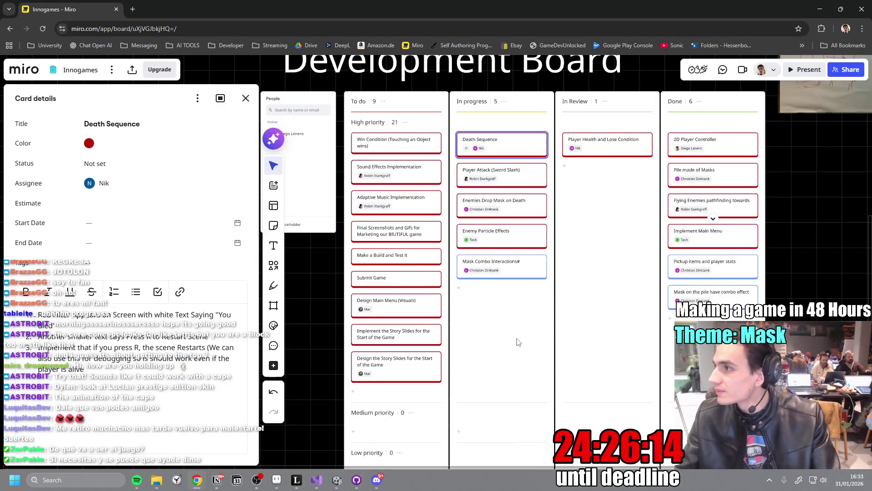
scroll(502, 355, "down", 5)
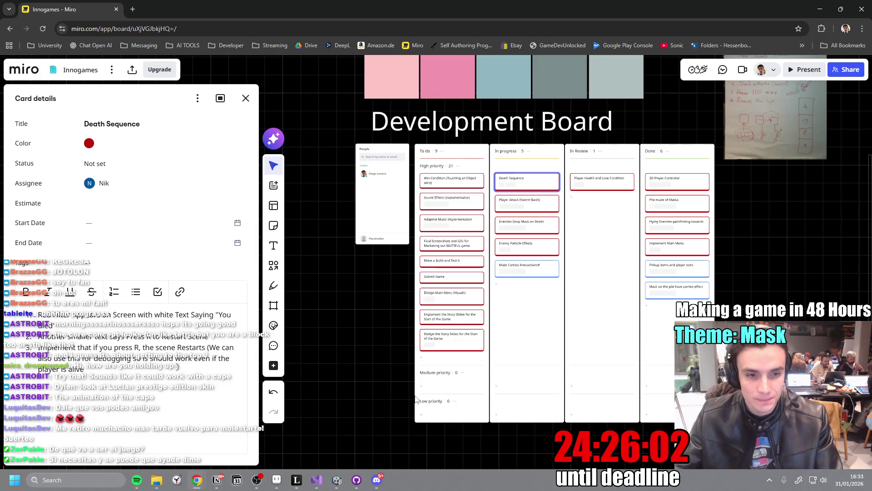
left_click(245, 98)
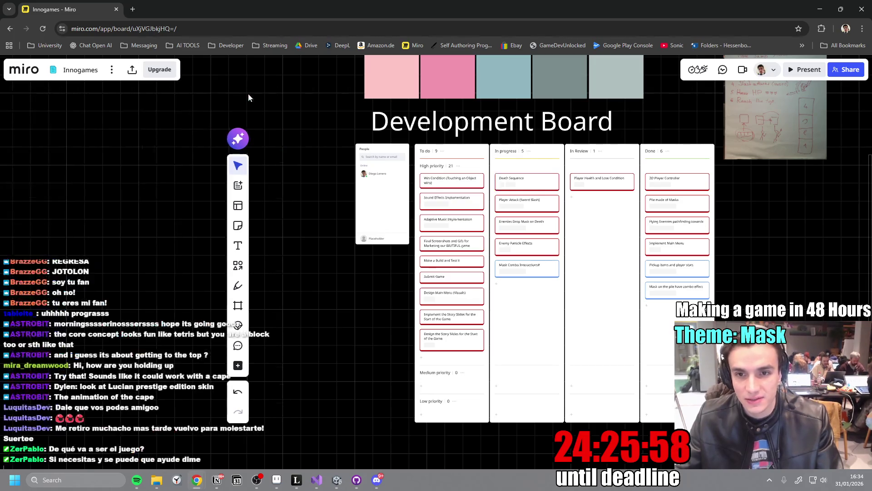
mouse_move(321, 170)
left_mouse_down()
mouse_move(360, 341)
mouse_move(293, 288)
left_mouse_up()
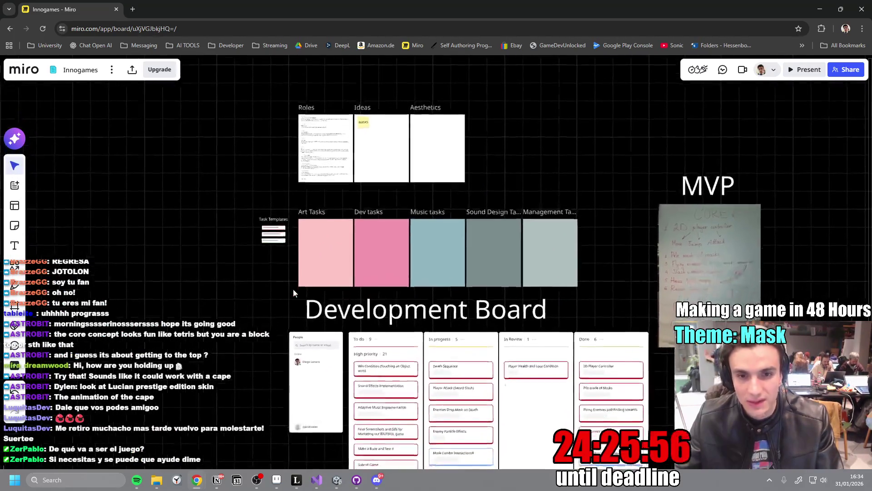
scroll(382, 210, "up", 5)
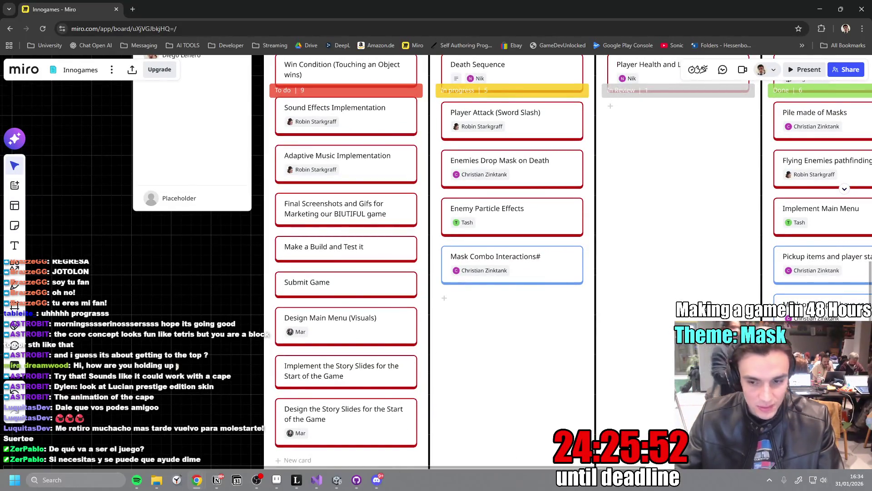
Pause the playing music and check the Wi-Fi connection from the system tray.
left_click(830, 487)
left_click(831, 486)
key("XF86AudioPlay")
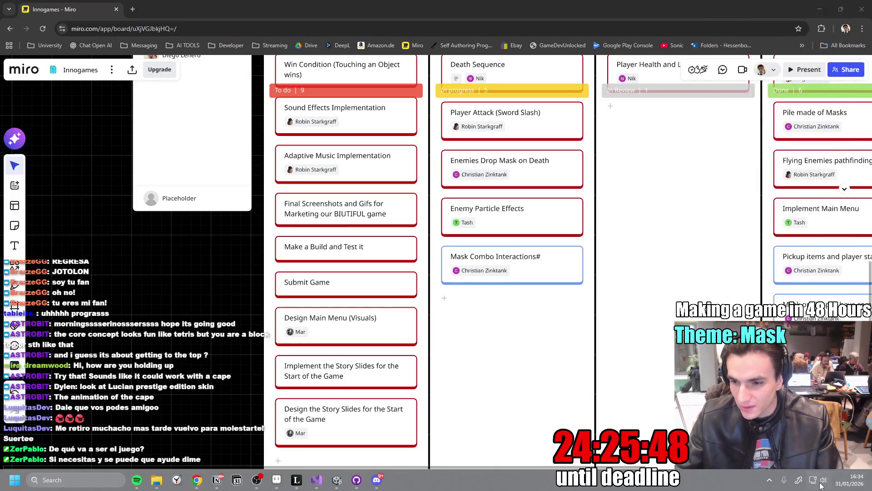
left_click(752, 325)
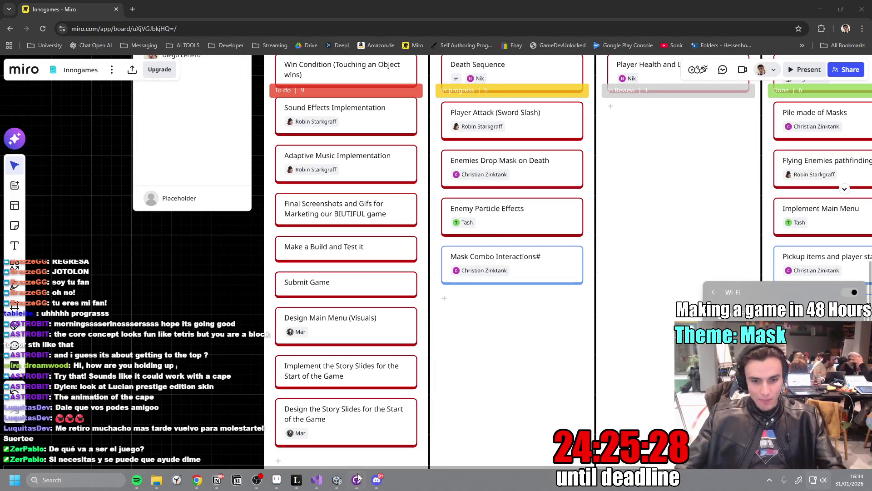
key("alt+Tab")
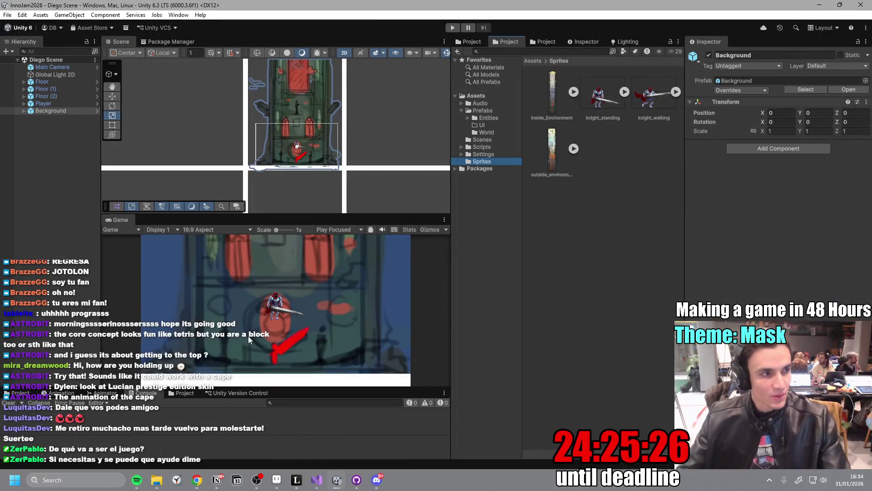
Leave the Unity editor for the Notion Inno Games Jam to-do page.
key("alt+Tab")
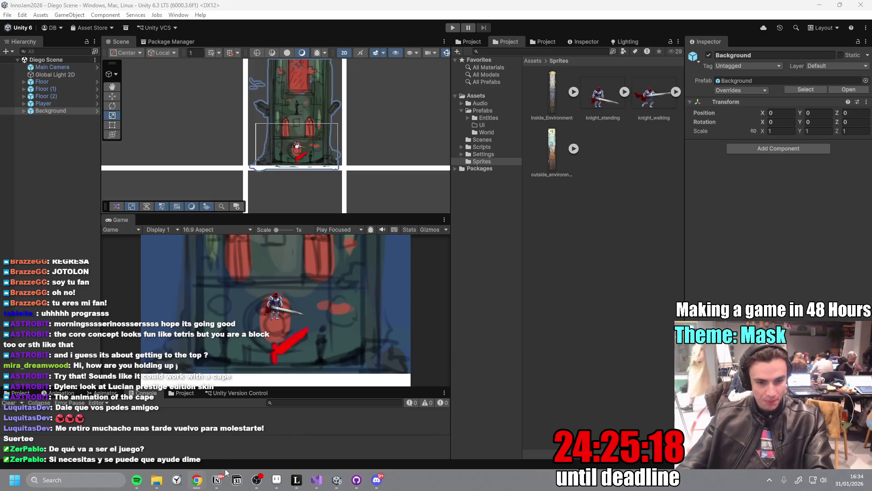
left_click(216, 480)
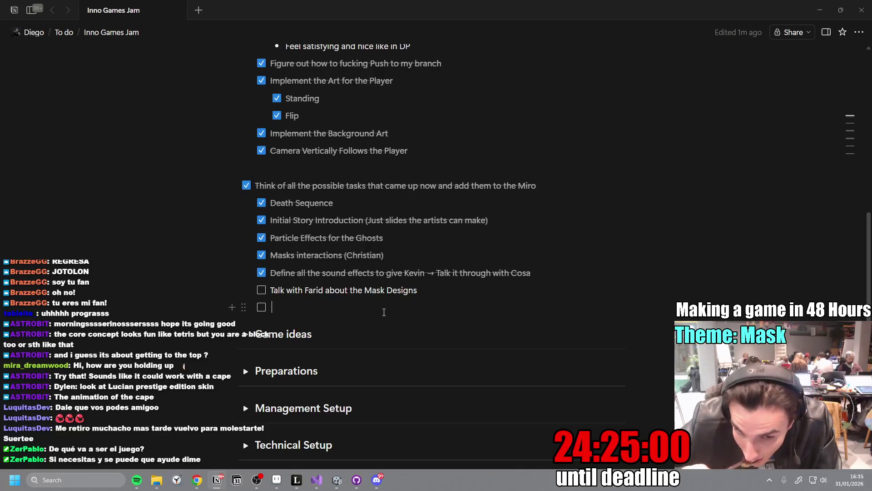
Enlarge the mask sketch sheet in Discord's art channel and copy the image.
key("alt+Tab")
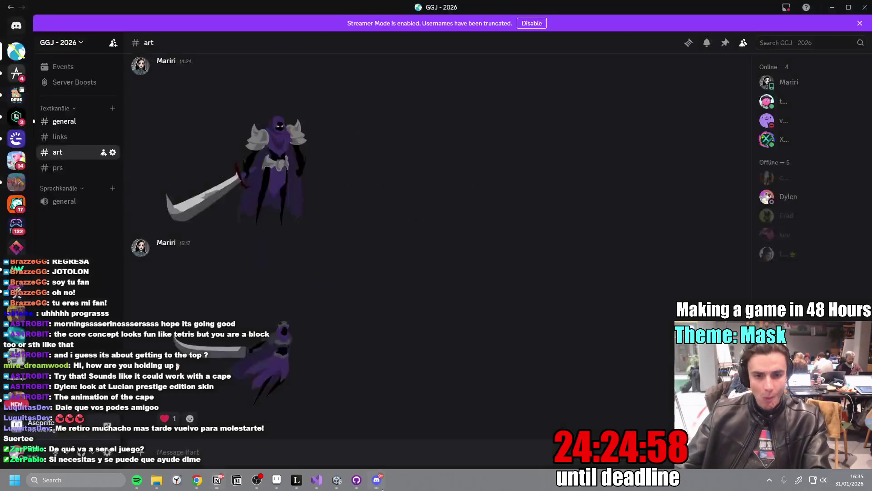
scroll(341, 306, "up", 3)
left_click(348, 313)
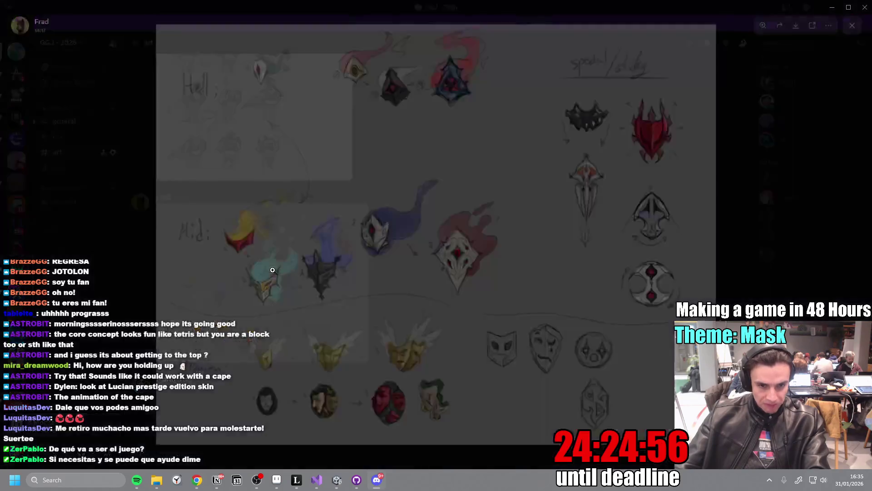
left_click(602, 169)
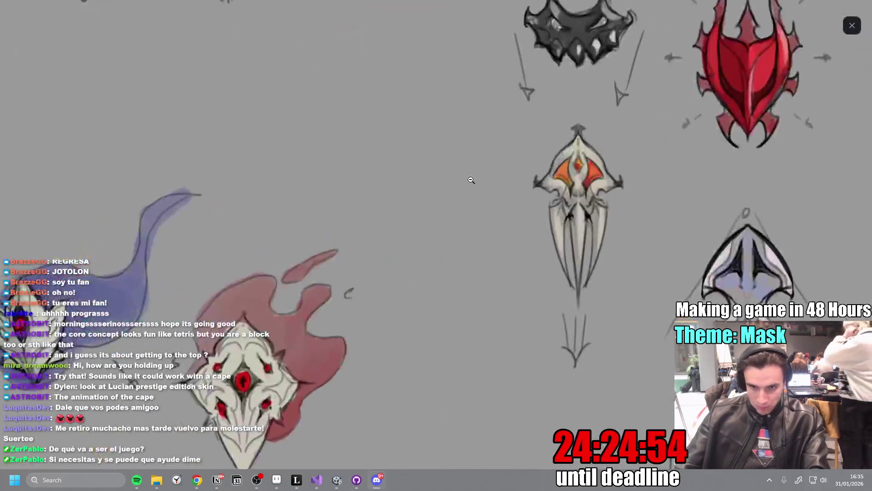
left_click(469, 179)
right_click(469, 179)
left_click(497, 196)
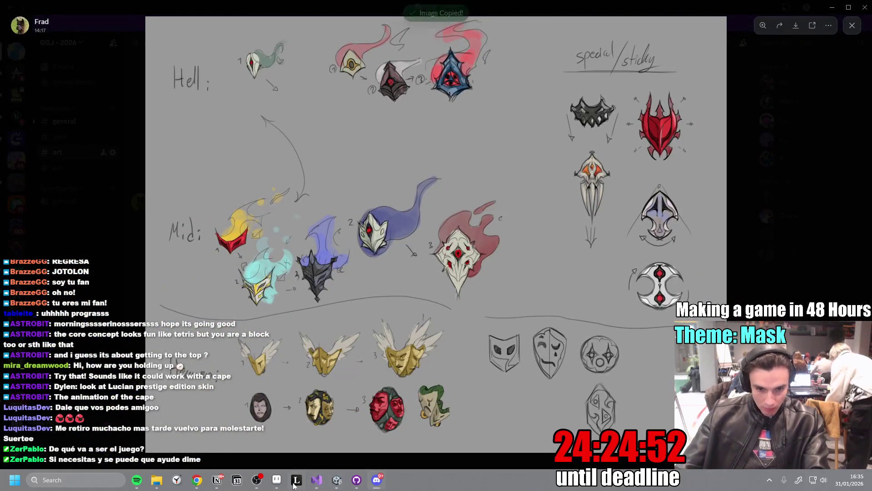
Switch to the Leonardo canvas and shift the view up and left.
left_click(296, 480)
left_click_drag(795, 454, 647, 320)
scroll(647, 320, "down", 10)
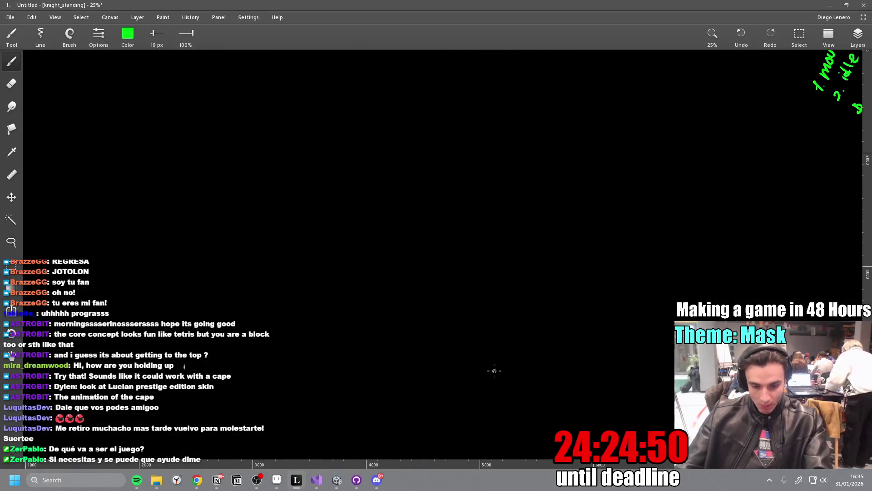
Paste the mask sketch sheet onto the canvas and set the brush to red.
key("ctrl+v")
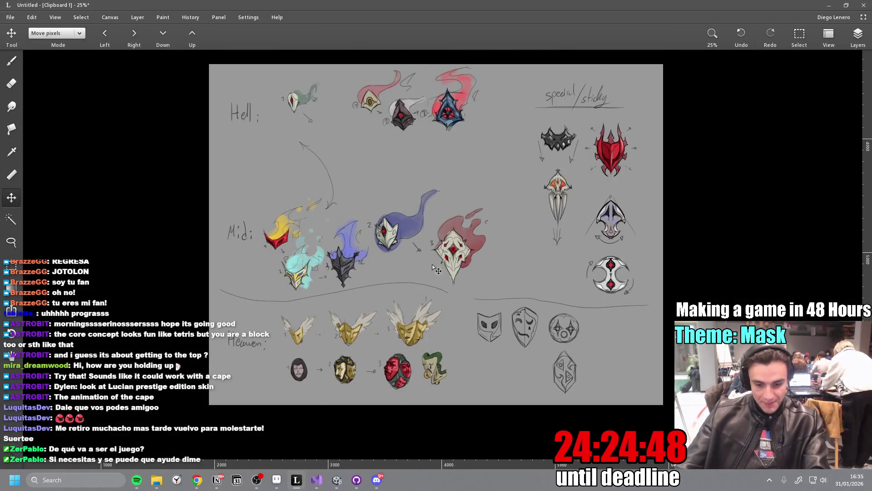
key("b")
left_click(128, 34)
left_click(172, 104)
left_click(134, 39)
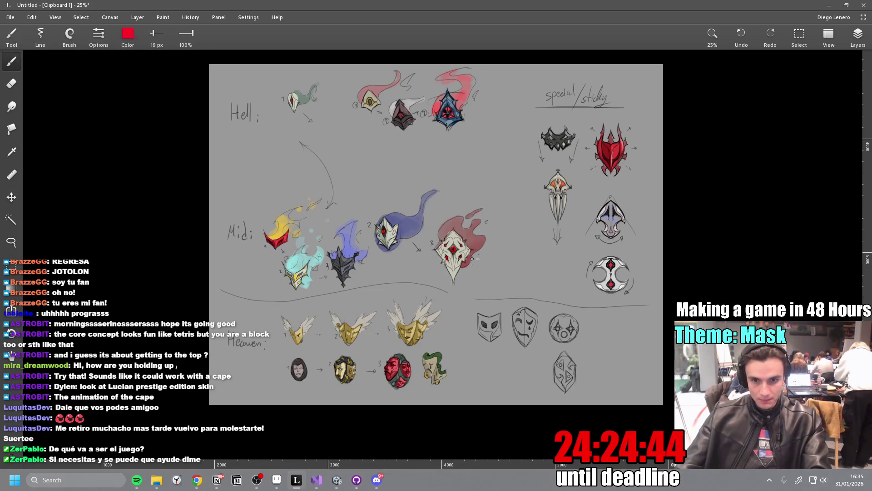
scroll(463, 250, "left", 3)
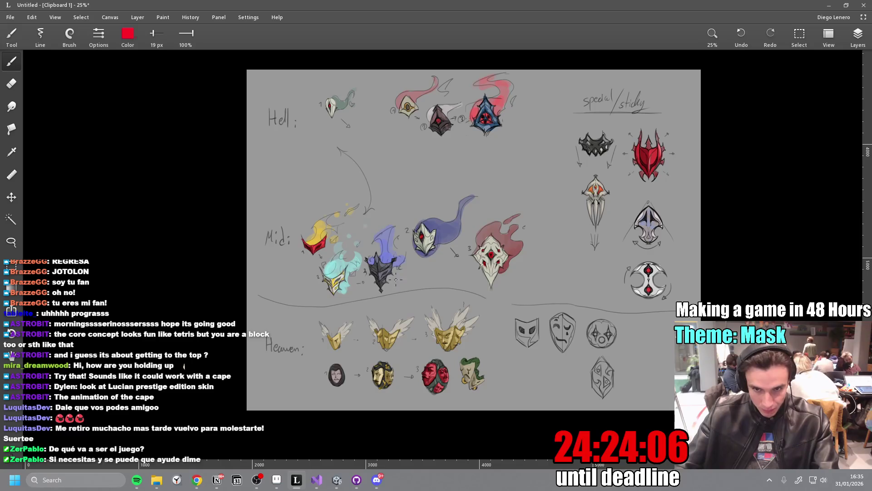
Handwrite a red 'Shapes' heading beside the sheet with a circle beneath it, then begin a star.
mouse_move(521, 258)
left_mouse_down()
mouse_move(331, 259)
mouse_move(302, 249)
left_mouse_up()
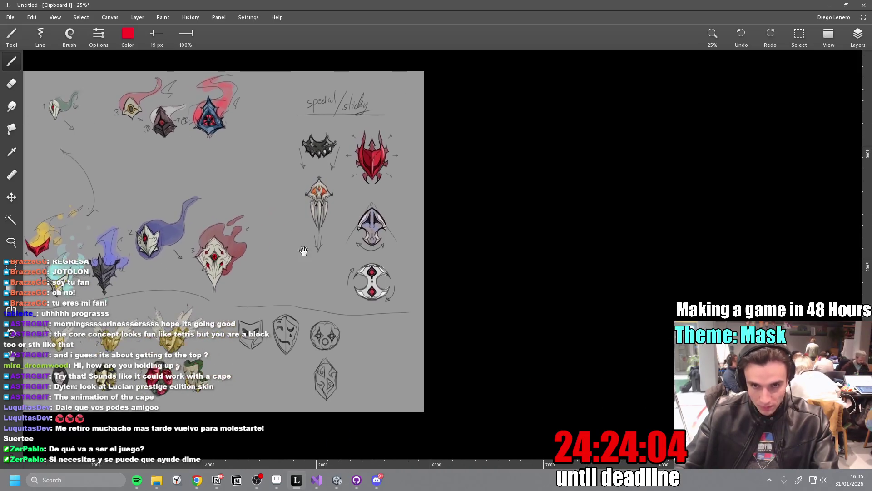
mouse_move(481, 142)
left_mouse_down()
mouse_move(481, 153)
mouse_move(561, 150)
mouse_move(564, 139)
mouse_move(569, 149)
left_mouse_up()
mouse_move(503, 188)
left_mouse_down()
mouse_move(493, 196)
mouse_move(528, 206)
mouse_move(526, 189)
mouse_move(503, 200)
mouse_move(532, 193)
mouse_move(520, 186)
mouse_move(505, 206)
mouse_move(531, 213)
mouse_move(522, 194)
left_mouse_up()
key("ctrl+z")
key("ctrl+z")
left_click_drag(583, 264, 551, 226)
mouse_move(352, 202)
left_mouse_down()
mouse_move(551, 208)
mouse_move(430, 226)
left_mouse_up()
mouse_move(598, 224)
left_mouse_down()
mouse_move(520, 194)
mouse_move(520, 215)
mouse_move(545, 193)
mouse_move(534, 213)
mouse_move(555, 210)
mouse_move(547, 198)
left_mouse_up()
Finish the red star, add a fused bomb, and draw a kite outline with the Line tool.
mouse_move(562, 239)
left_mouse_down()
mouse_move(484, 249)
mouse_move(509, 241)
mouse_move(513, 221)
mouse_move(485, 247)
mouse_move(495, 209)
mouse_move(505, 220)
mouse_move(486, 217)
mouse_move(471, 236)
mouse_move(509, 227)
mouse_move(501, 199)
left_mouse_up()
key("ctrl+z")
mouse_move(540, 297)
left_mouse_down()
mouse_move(542, 310)
mouse_move(494, 265)
left_mouse_up()
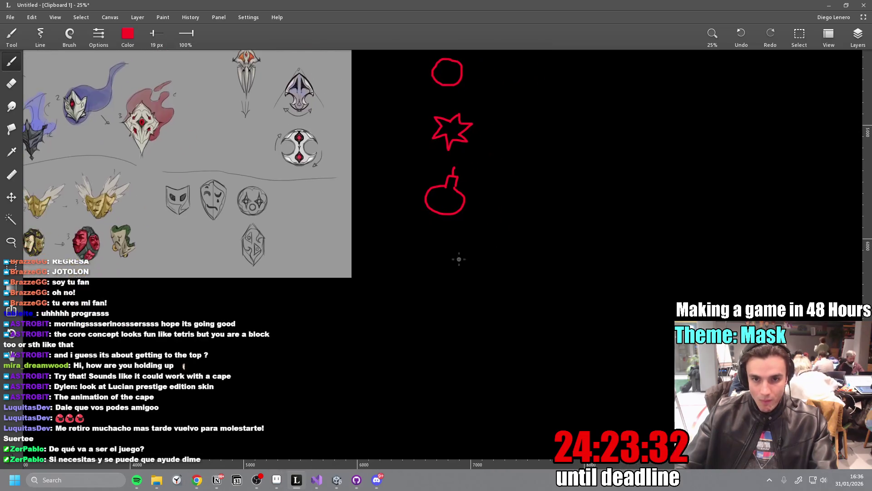
mouse_move(426, 251)
left_mouse_down()
mouse_move(451, 316)
mouse_move(438, 286)
mouse_move(443, 308)
left_mouse_up()
key("ctrl+z")
left_click(443, 308)
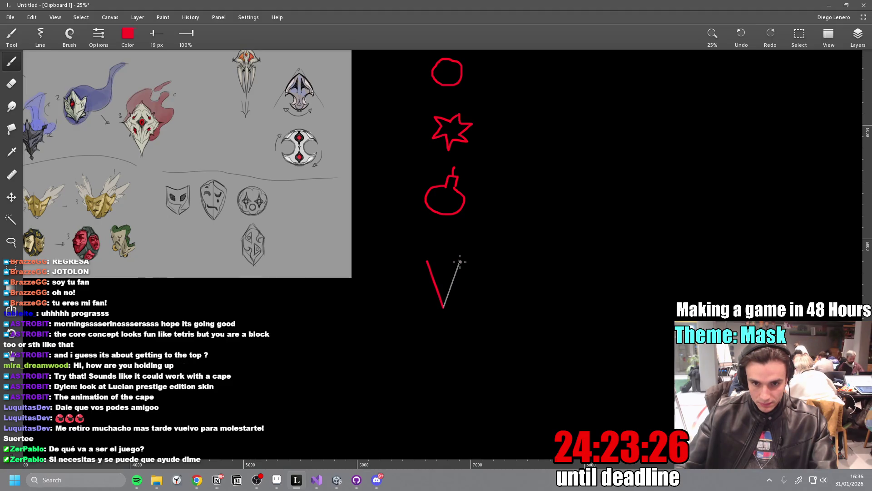
double_click(459, 260)
mouse_move(427, 261)
left_mouse_down()
mouse_move(441, 251)
mouse_move(458, 259)
left_mouse_up()
left_click_drag(371, 160, 574, 267)
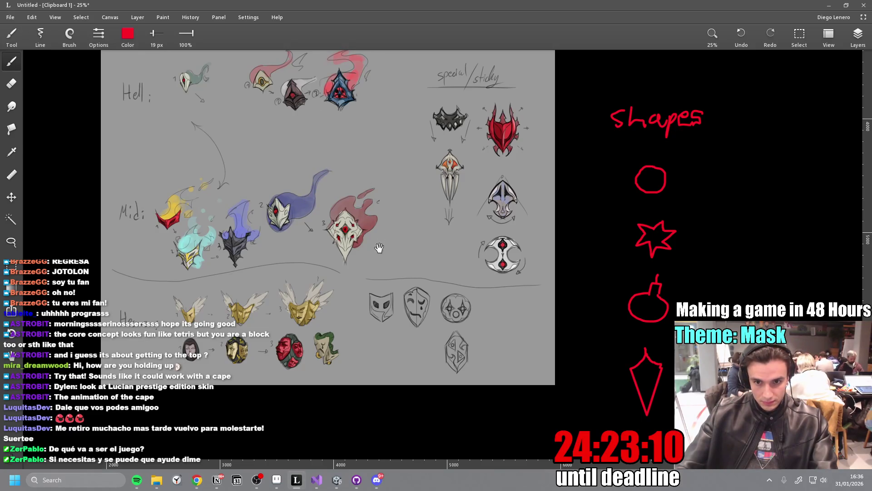
mouse_move(309, 240)
left_mouse_down()
mouse_move(384, 258)
mouse_move(403, 277)
left_mouse_up()
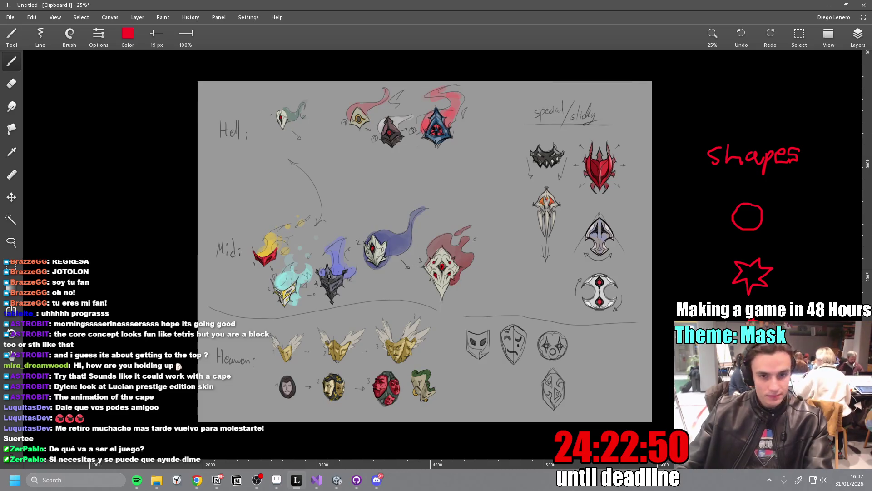
left_click_drag(295, 283, 294, 257)
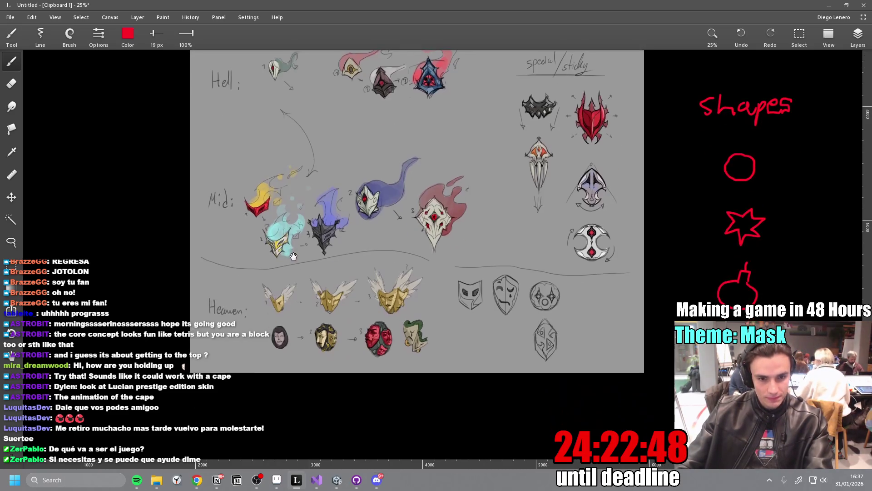
mouse_move(337, 312)
left_mouse_down()
mouse_move(351, 335)
mouse_move(367, 336)
left_mouse_up()
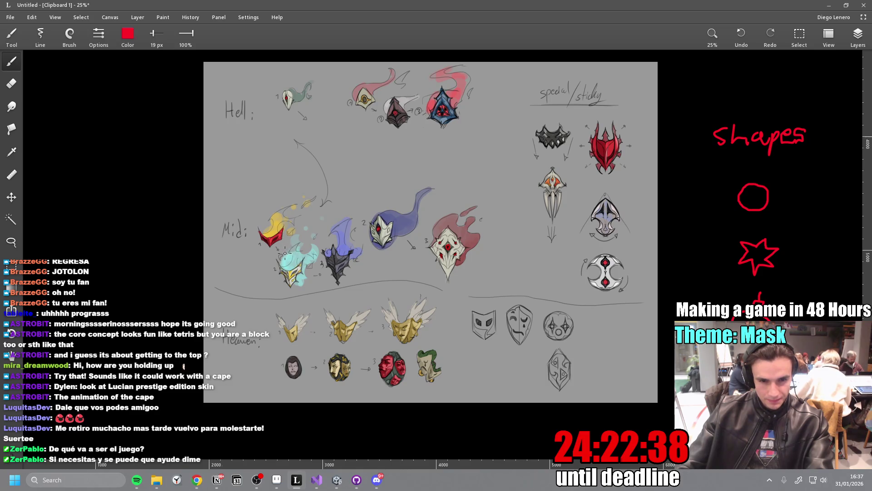
scroll(354, 272, "right", 8)
scroll(354, 273, "down", 1)
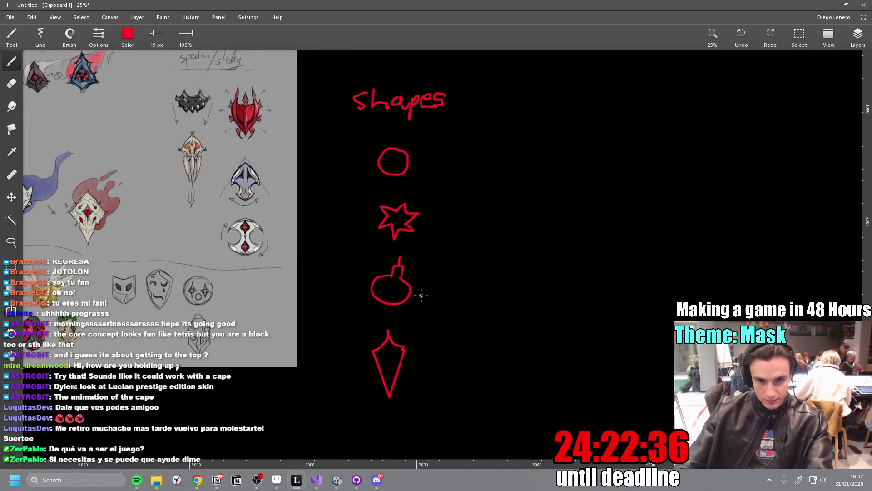
Handwrite 'unstable' in red beside the bomb, undoing the misshapen final e.
mouse_move(423, 289)
left_mouse_down()
mouse_move(428, 300)
mouse_move(435, 289)
left_mouse_up()
mouse_move(439, 300)
left_mouse_down()
mouse_move(443, 291)
mouse_move(455, 299)
left_mouse_up()
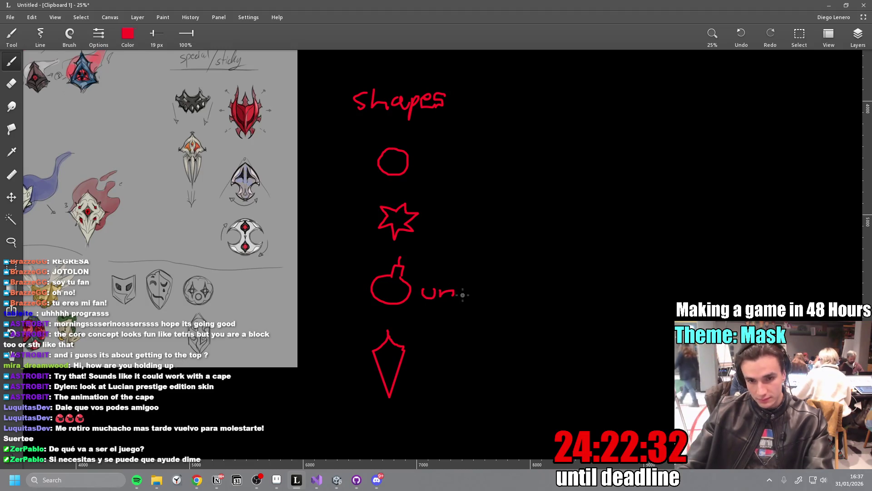
mouse_move(468, 289)
left_mouse_down()
mouse_move(458, 300)
mouse_move(483, 289)
mouse_move(492, 300)
mouse_move(512, 286)
mouse_move(521, 298)
left_mouse_up()
key("ctrl+z")
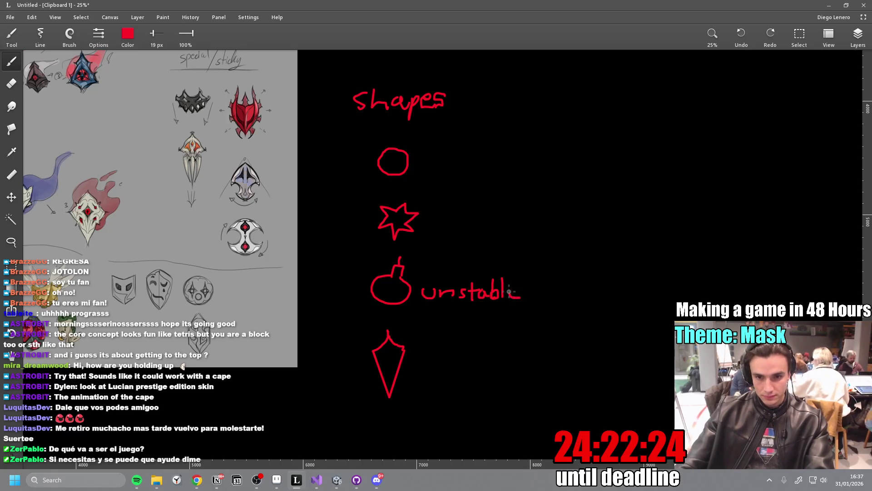
mouse_move(283, 305)
left_mouse_down()
mouse_move(519, 325)
mouse_move(665, 363)
left_mouse_up()
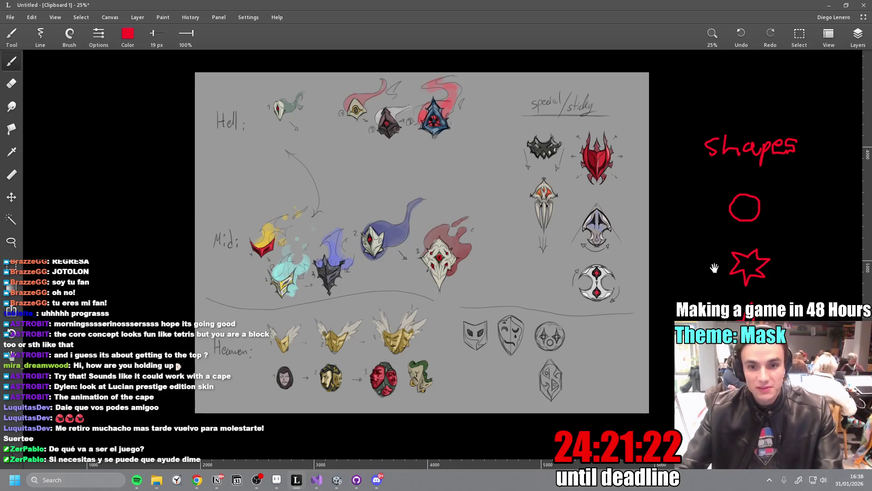
mouse_move(633, 288)
left_mouse_down()
mouse_move(610, 301)
mouse_move(542, 302)
left_mouse_up()
mouse_move(588, 323)
left_mouse_down()
mouse_move(576, 306)
mouse_move(554, 306)
mouse_move(847, 329)
left_mouse_up()
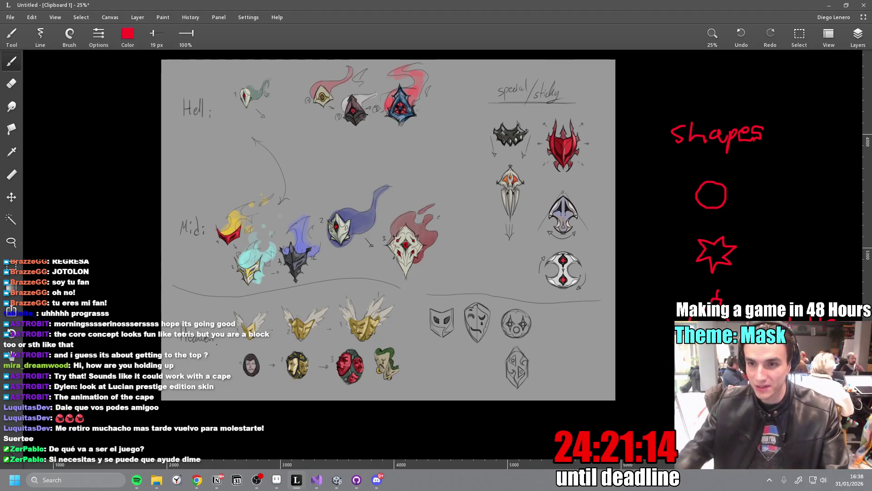
mouse_move(722, 310)
left_mouse_down()
mouse_move(614, 351)
mouse_move(574, 311)
left_mouse_up()
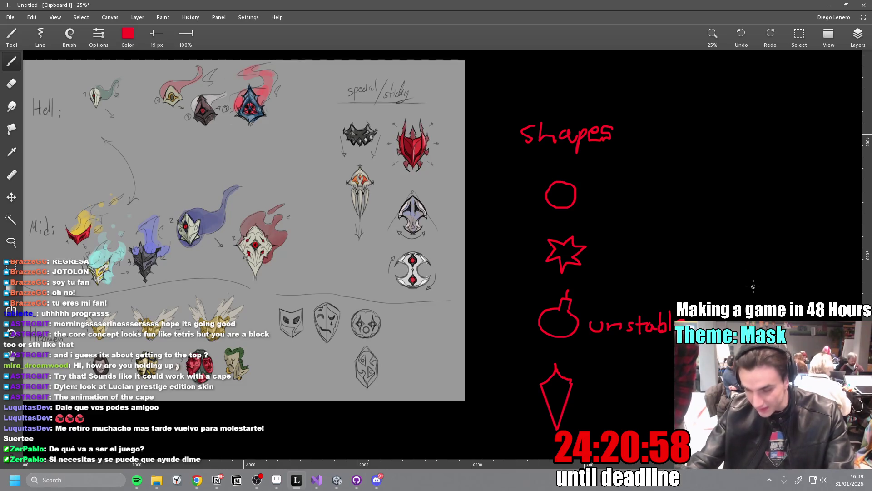
left_click_drag(542, 219, 683, 210)
key("ctrl+z")
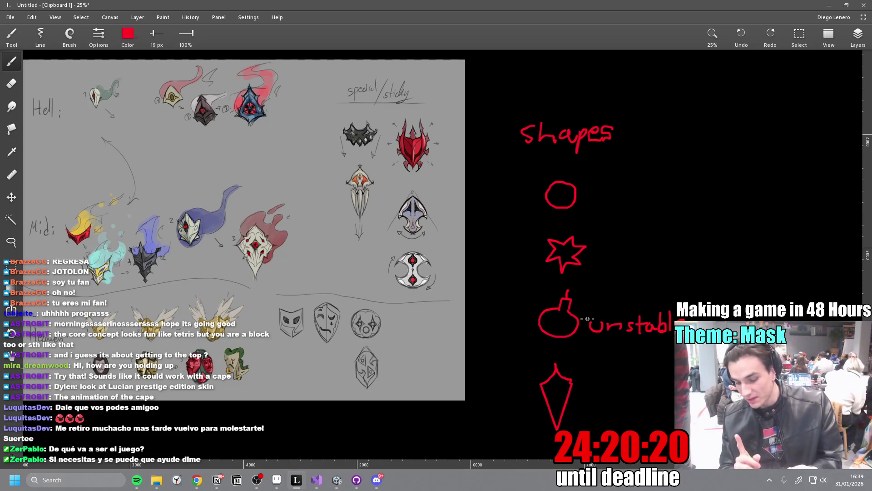
mouse_move(638, 293)
left_mouse_down()
mouse_move(571, 282)
mouse_move(502, 209)
left_mouse_up()
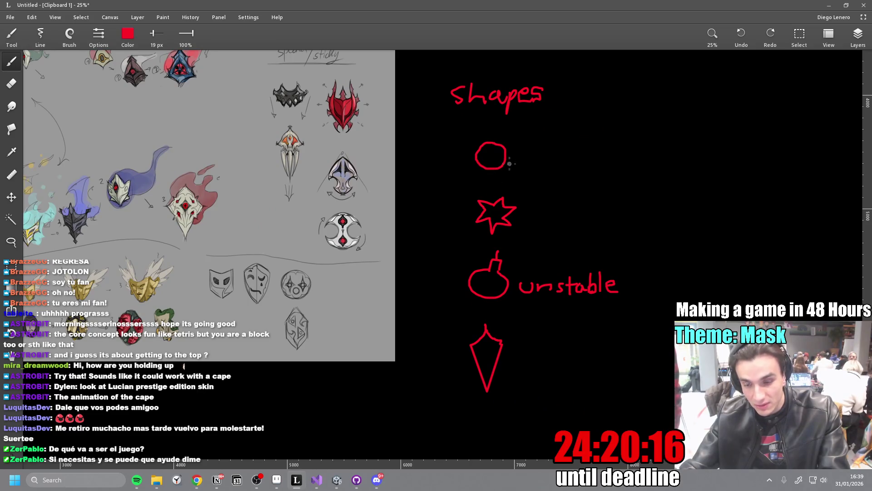
mouse_move(525, 192)
left_mouse_down()
mouse_move(519, 215)
mouse_move(524, 194)
mouse_move(499, 198)
mouse_move(500, 174)
mouse_move(473, 208)
mouse_move(489, 234)
mouse_move(506, 239)
mouse_move(521, 221)
left_mouse_up()
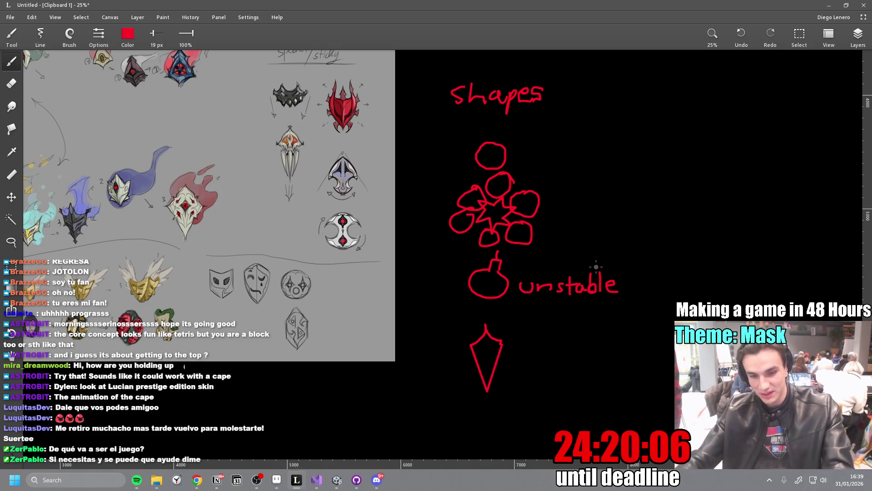
key("ctrl+z")
key("ctrl+z")
key("ctrl+z")
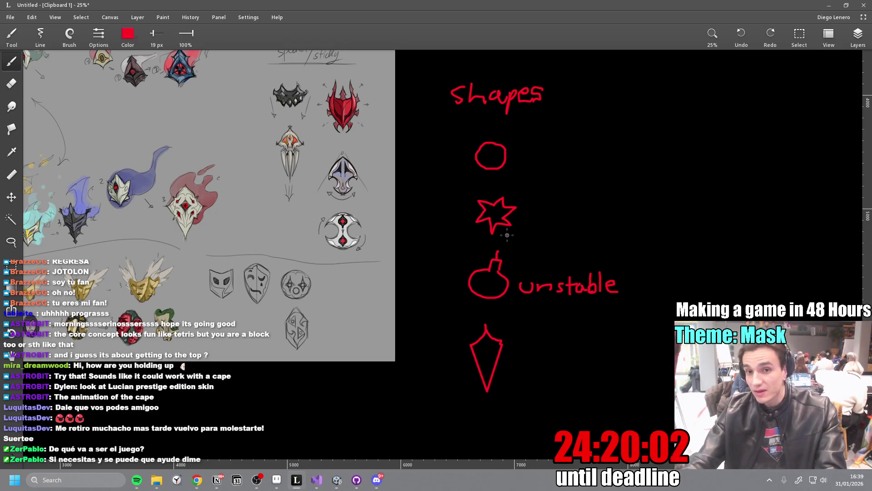
left_click_drag(448, 302, 704, 301)
key("ctrl+z")
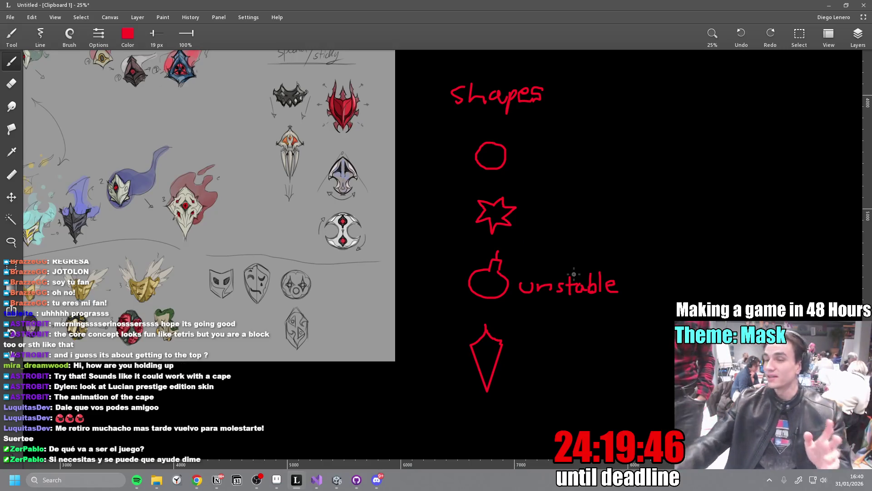
mouse_move(517, 228)
left_mouse_down()
mouse_move(447, 318)
mouse_move(489, 223)
left_mouse_up()
key("ctrl+z")
left_click_drag(474, 171, 517, 171)
key("ctrl+z")
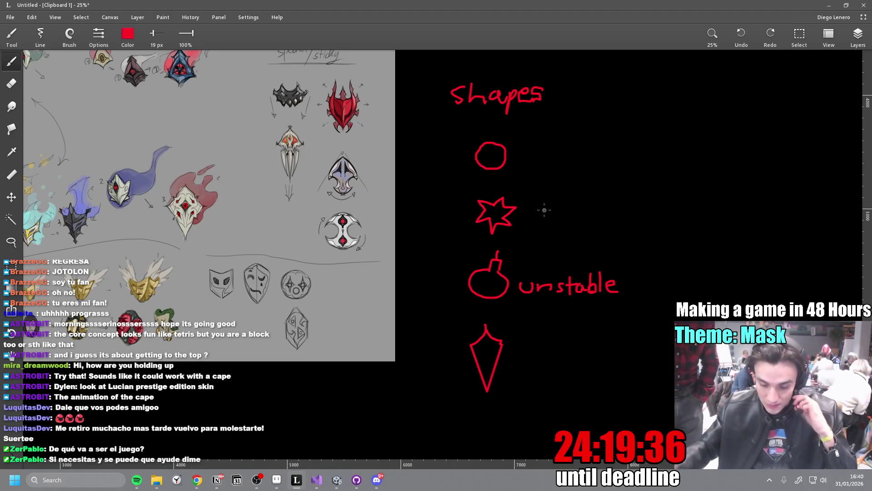
left_click_drag(465, 304, 655, 303)
key("ctrl+z")
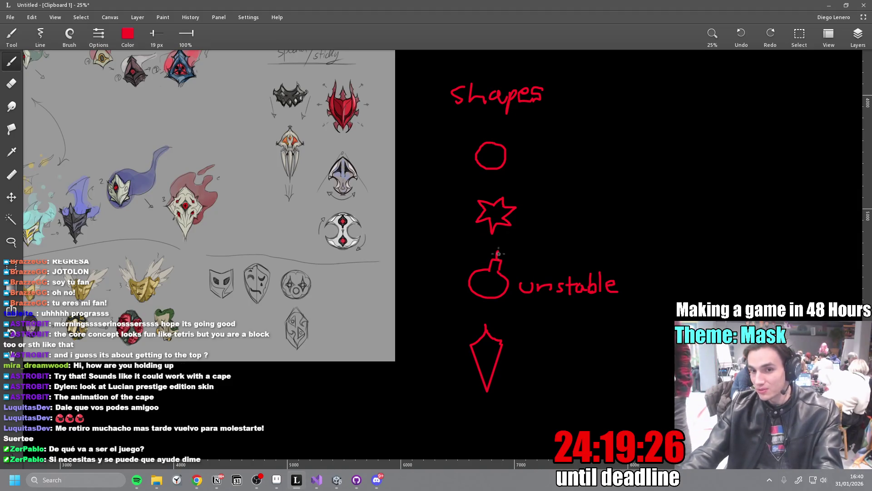
mouse_move(485, 237)
left_mouse_down()
mouse_move(519, 315)
mouse_move(585, 329)
left_mouse_up()
key("ctrl+z")
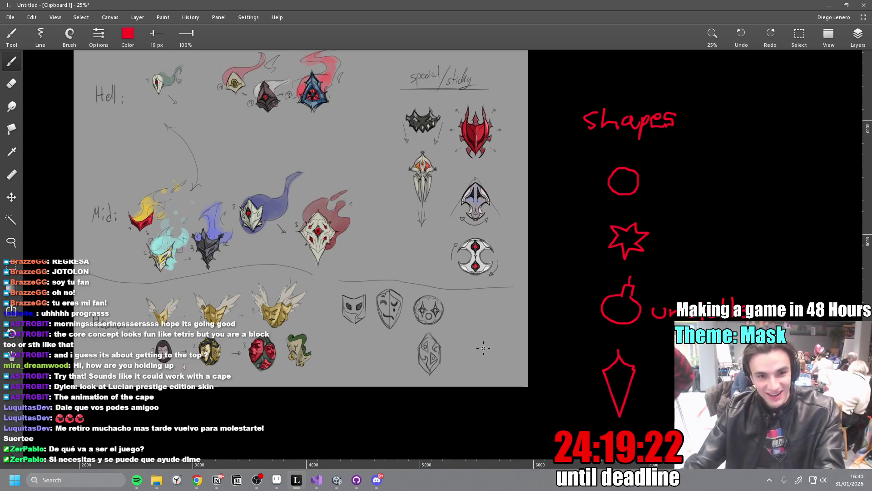
scroll(557, 305, "right", 5)
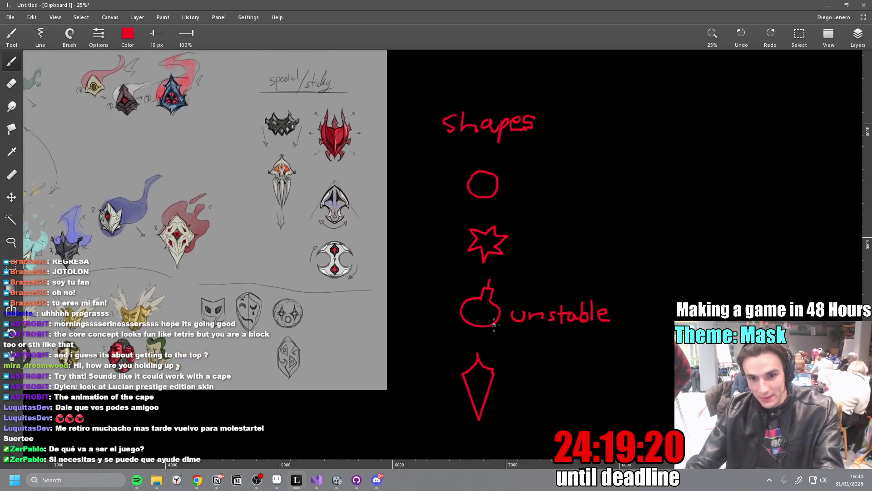
left_click_drag(529, 276, 506, 341)
key("ctrl+z")
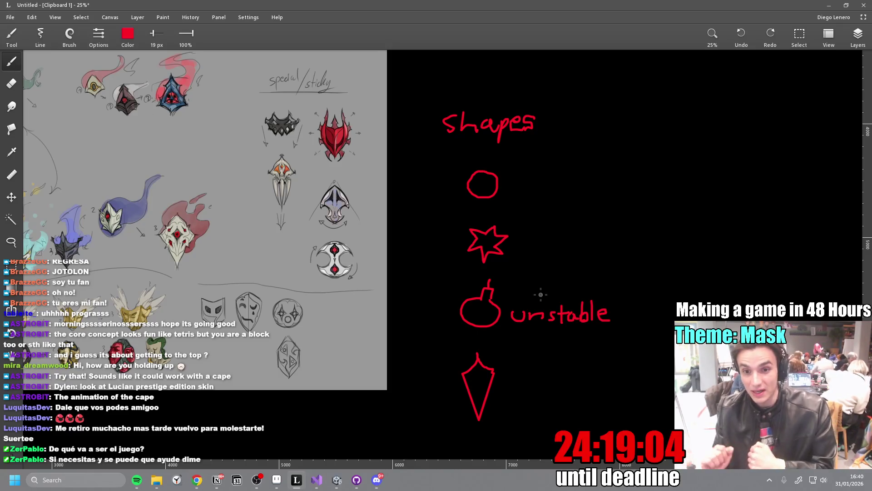
mouse_move(694, 128)
left_mouse_down()
mouse_move(695, 268)
mouse_move(532, 268)
left_mouse_up()
key("ctrl+z")
mouse_move(335, 238)
left_mouse_down()
mouse_move(520, 301)
mouse_move(487, 232)
left_mouse_up()
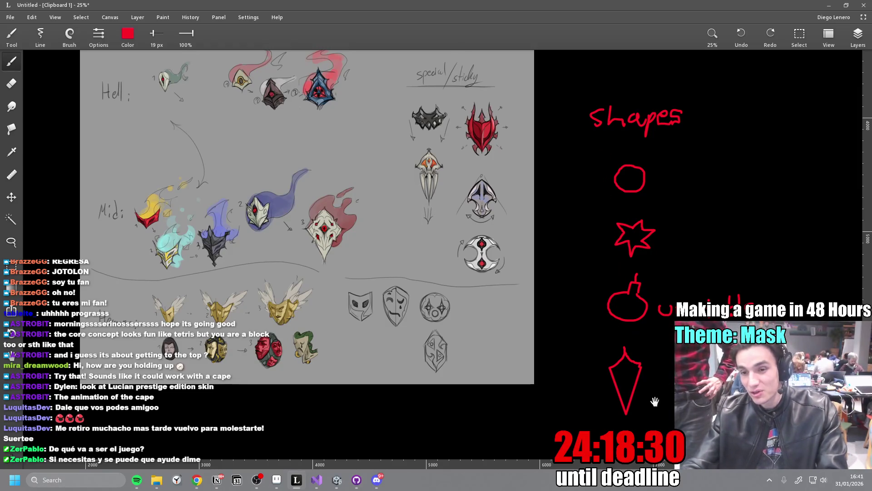
scroll(587, 276, "down", 5)
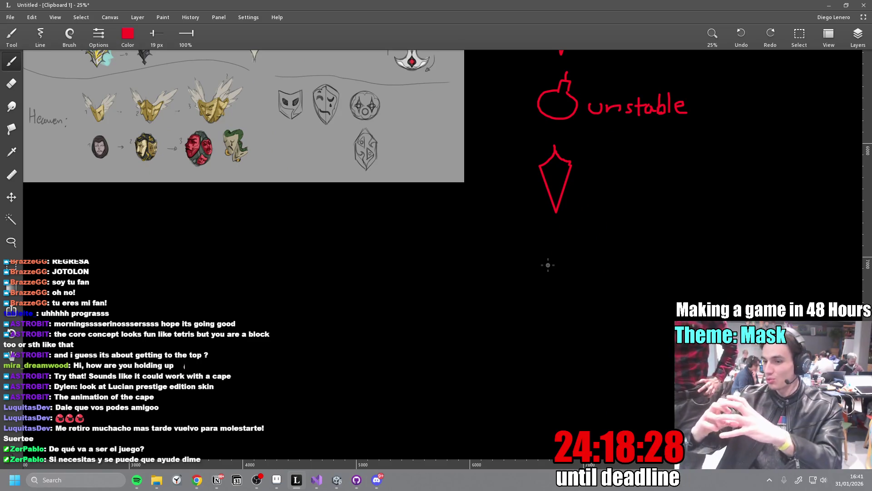
scroll(548, 265, "up", 5)
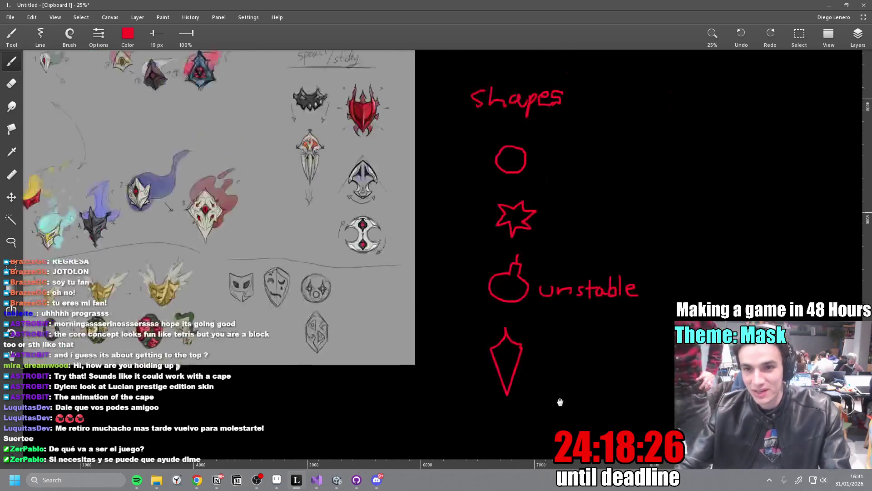
mouse_move(544, 181)
left_mouse_down()
mouse_move(654, 356)
mouse_move(799, 353)
mouse_move(756, 326)
left_mouse_up()
key("ctrl+z")
mouse_move(633, 196)
left_mouse_down()
mouse_move(654, 193)
mouse_move(636, 241)
mouse_move(683, 216)
mouse_move(660, 213)
left_mouse_up()
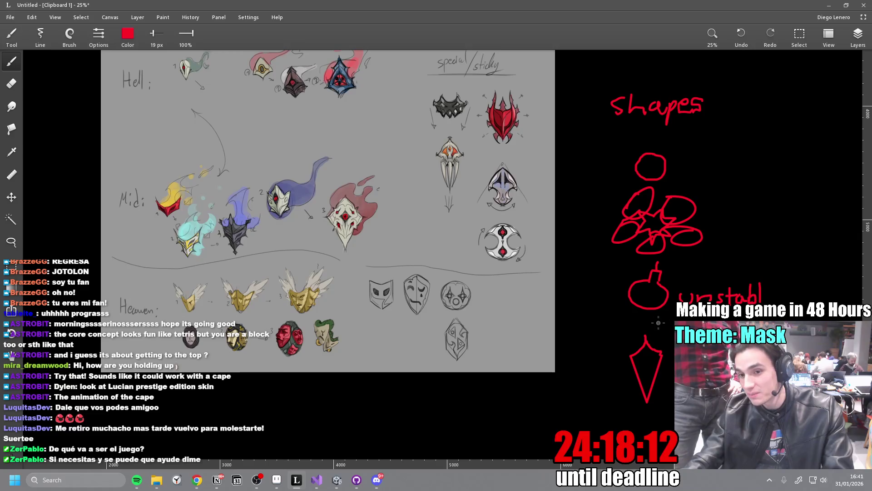
left_click_drag(609, 319, 704, 320)
key("ctrl+z")
key("ctrl+z")
key("ctrl+z")
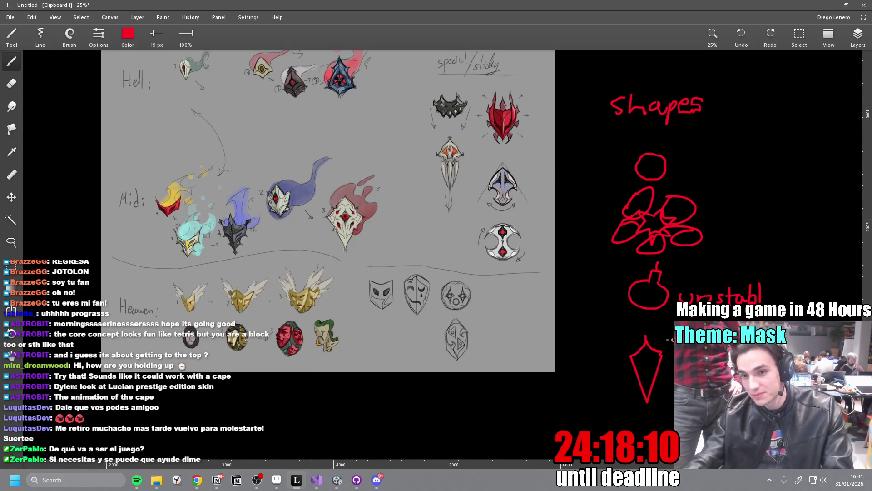
left_click_drag(643, 324, 527, 342)
left_click_drag(475, 352, 608, 371)
left_click_drag(452, 358, 508, 354)
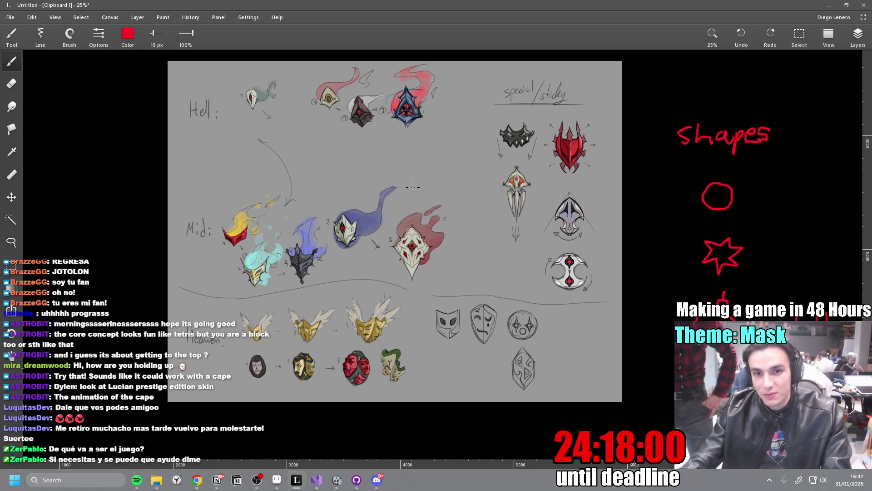
Zoom the canvas to 50% and pan onto the Heaven row of masks.
scroll(425, 197, "up", 1)
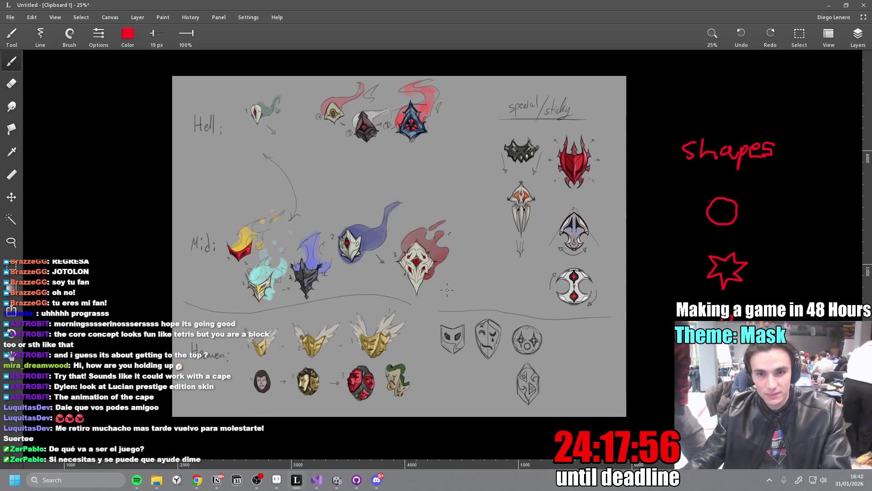
mouse_move(577, 262)
left_mouse_down()
mouse_move(547, 278)
mouse_move(591, 264)
left_mouse_up()
key("ctrl+z")
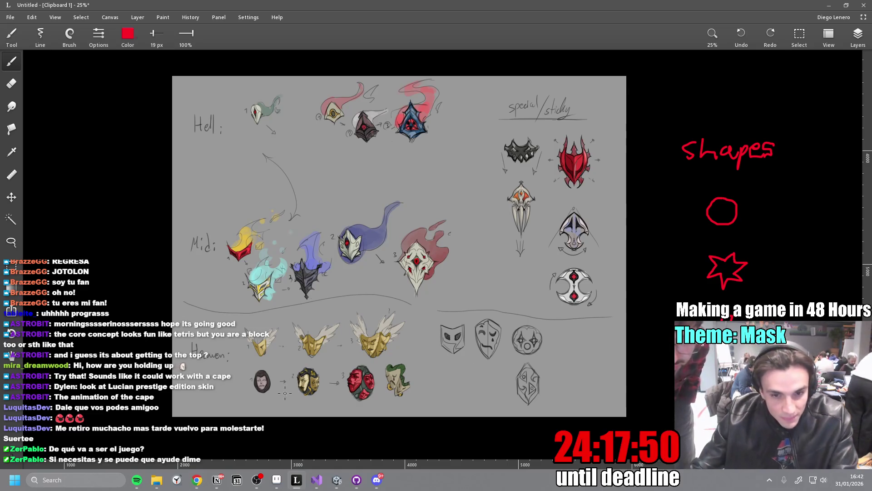
key("ctrl+plus")
mouse_move(287, 346)
left_mouse_down()
mouse_move(297, 379)
mouse_move(489, 164)
left_mouse_up()
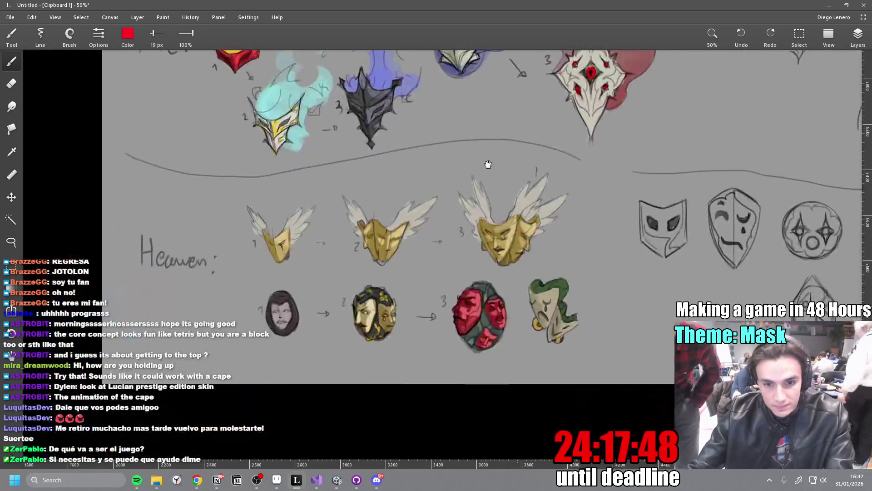
left_click_drag(540, 324, 500, 320)
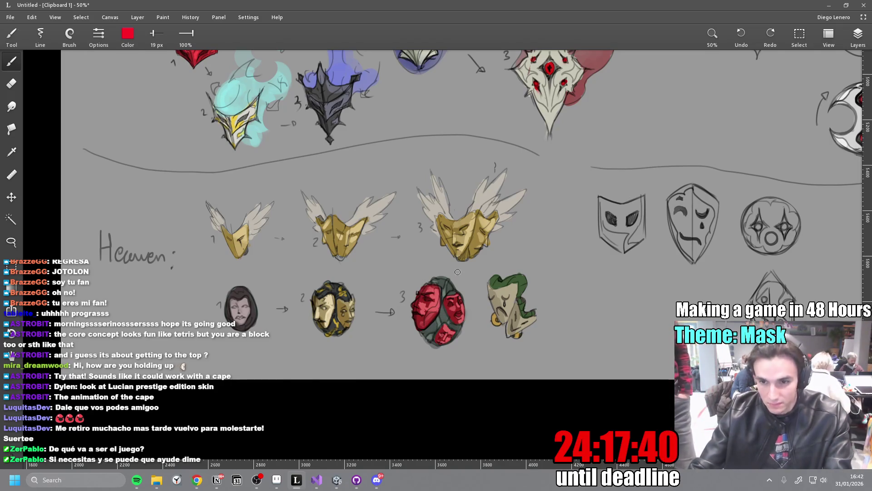
mouse_move(494, 164)
left_mouse_down()
mouse_move(371, 301)
mouse_move(313, 409)
mouse_move(591, 107)
mouse_move(639, 93)
left_mouse_up()
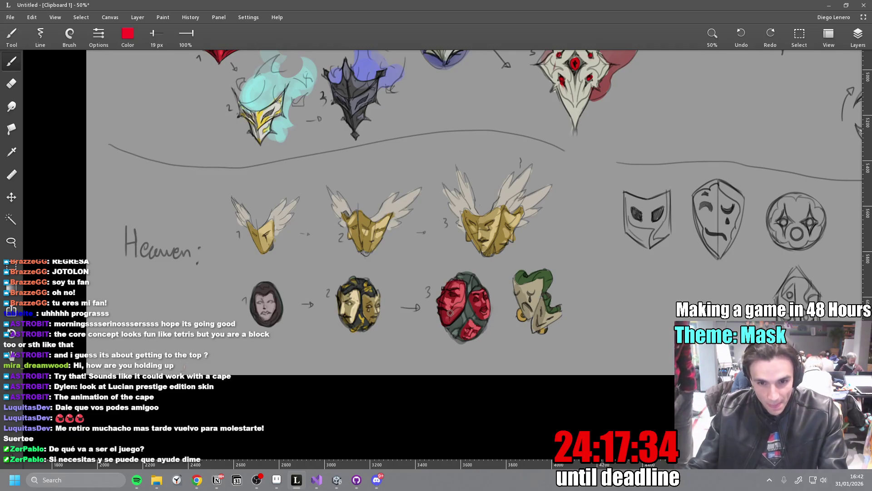
Mark the red multi-face mask and the winged masks in red, then undo each mark.
mouse_move(496, 295)
left_mouse_down()
mouse_move(473, 278)
mouse_move(436, 325)
mouse_move(499, 303)
left_mouse_up()
key("ctrl+z")
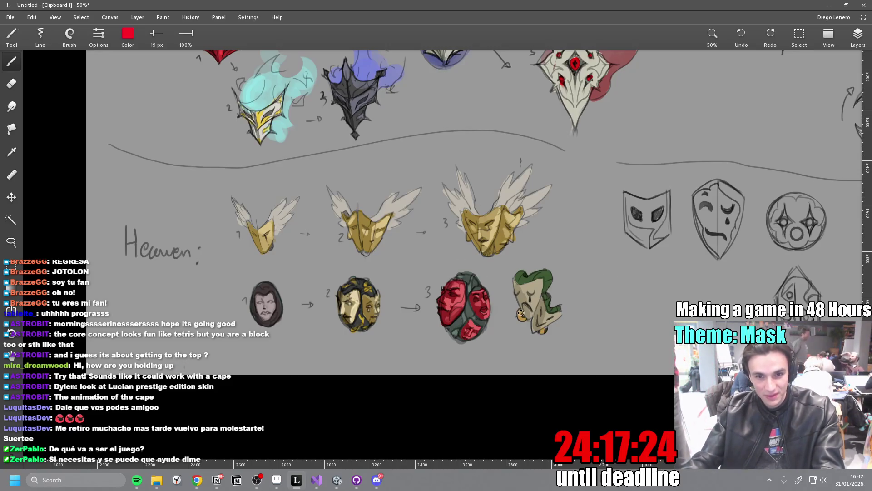
mouse_move(258, 260)
left_mouse_down()
mouse_move(368, 262)
mouse_move(519, 246)
left_mouse_up()
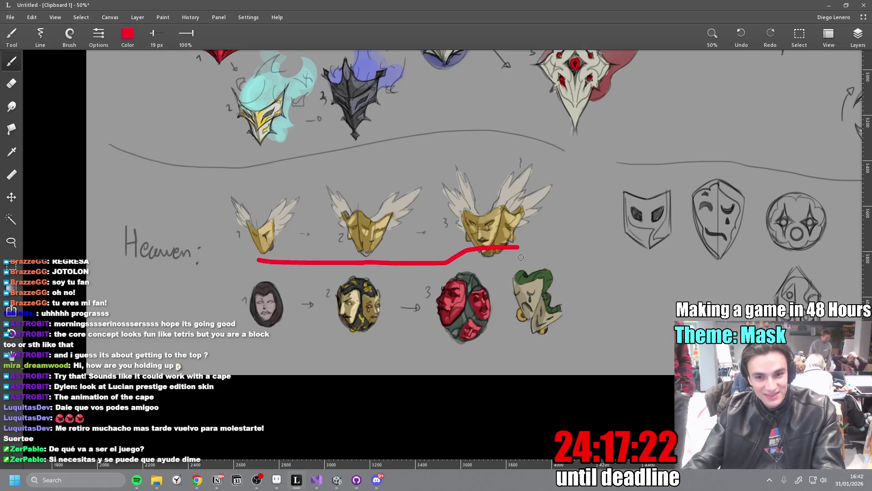
key("ctrl+z")
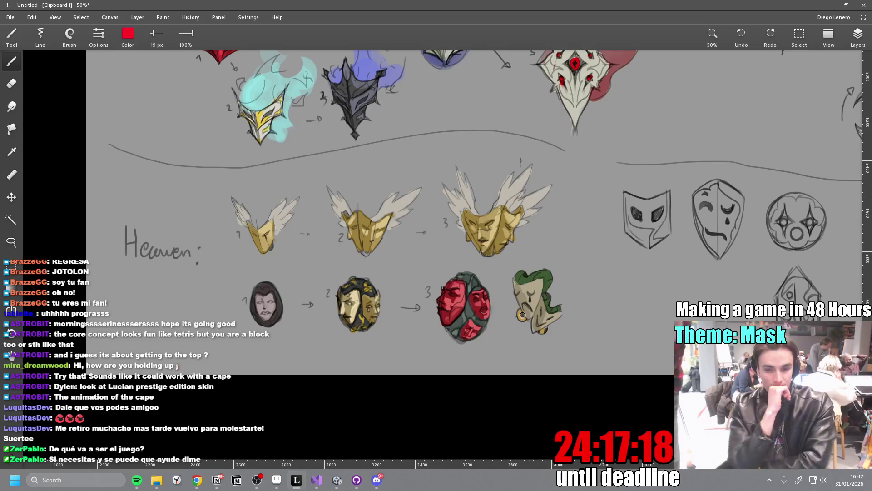
Scroll the Leonardo canvas up through the Hell and Midi mask rows, then bring the Notion to-do page back.
scroll(527, 130, "up", 3)
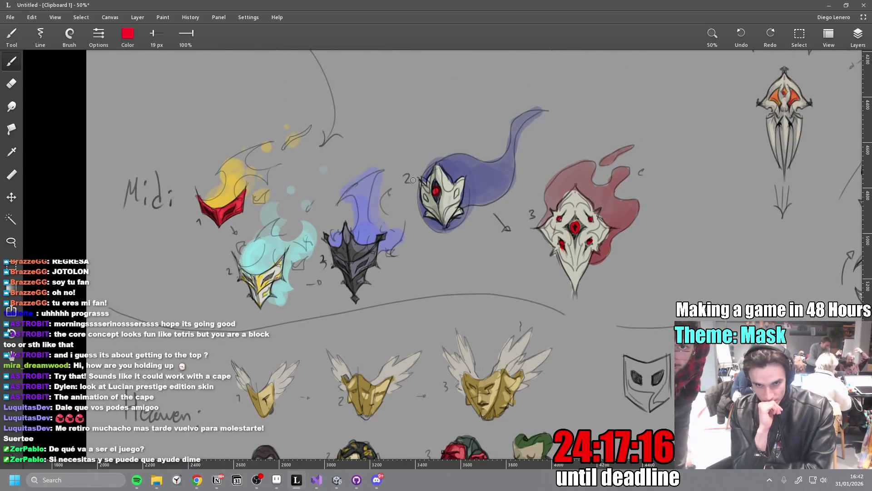
scroll(413, 180, "up", 3)
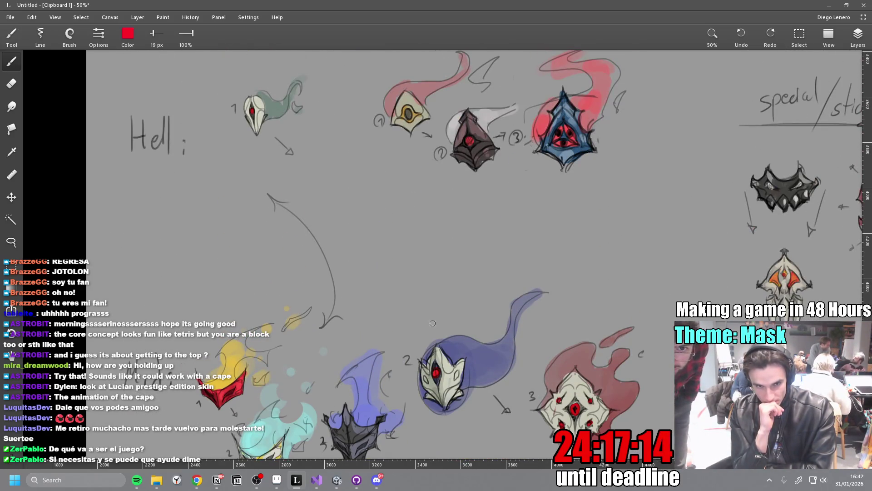
scroll(432, 323, "down", 1)
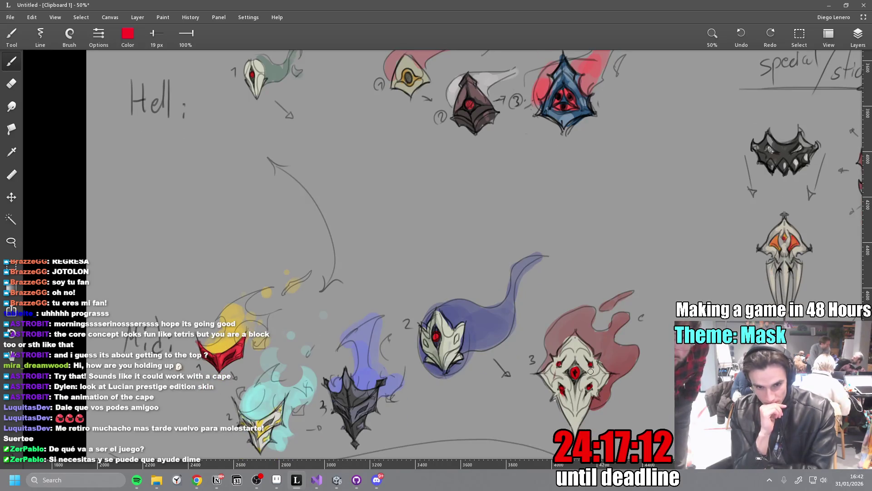
scroll(444, 316, "down", 1)
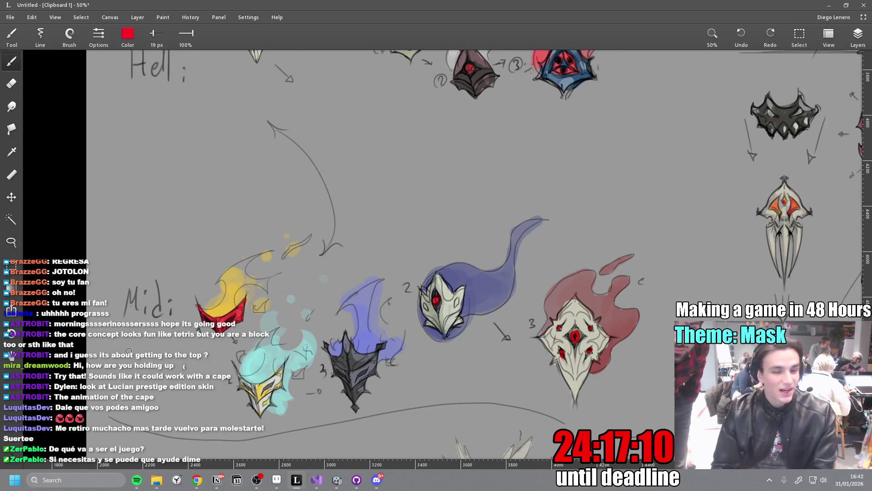
scroll(240, 379, "up", 2)
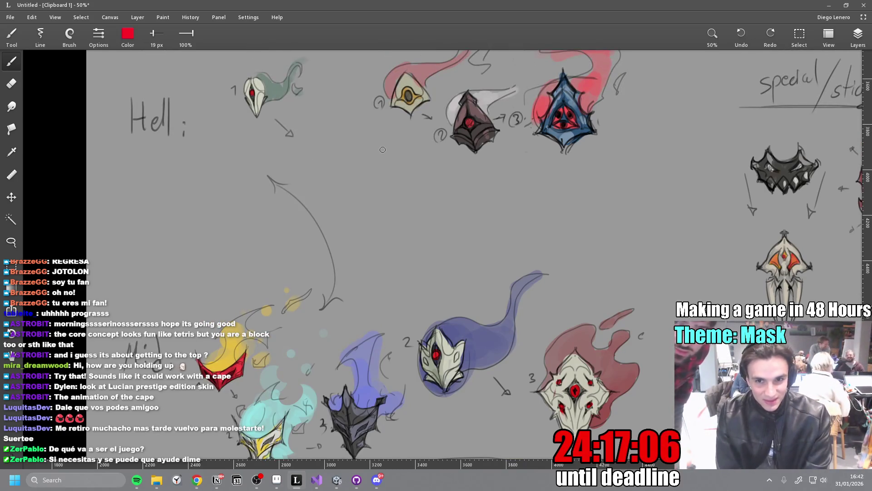
scroll(704, 216, "up", 1)
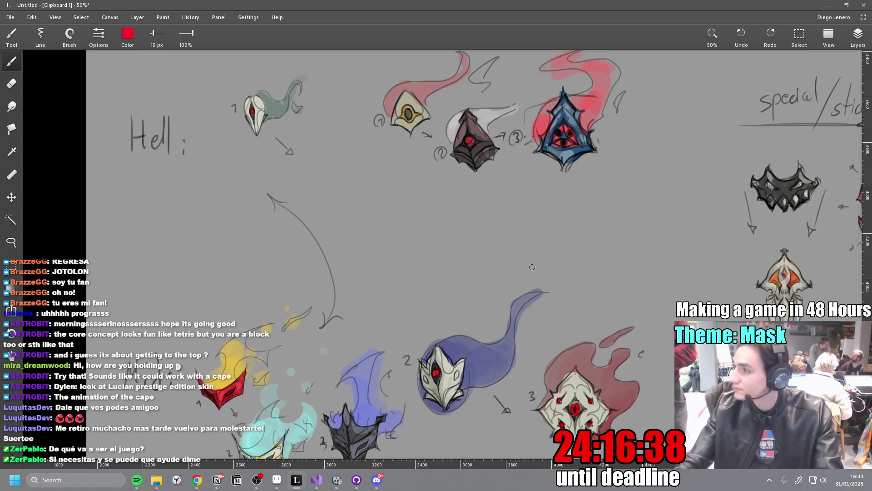
scroll(541, 255, "down", 3)
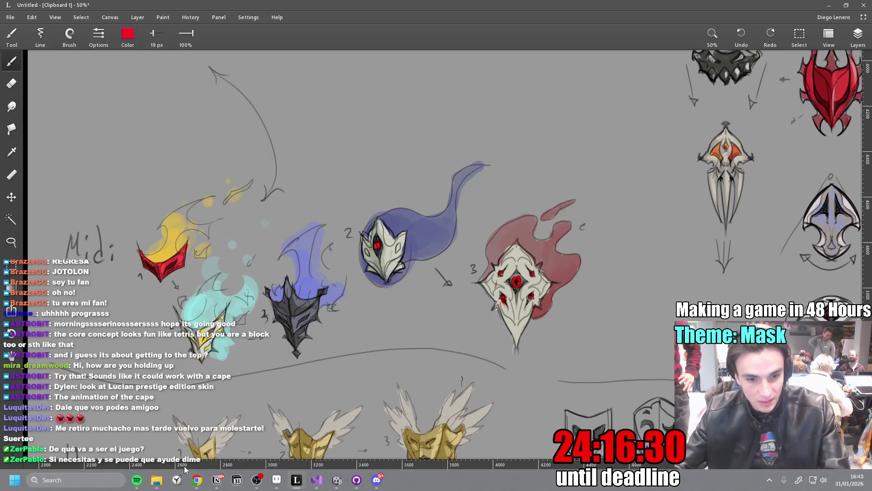
left_click(226, 481)
Add the to-do 'Think of dfesign of 3 tiers for each type', then pan Leonardo toward the mask sketches.
scroll(336, 249, "down", 3)
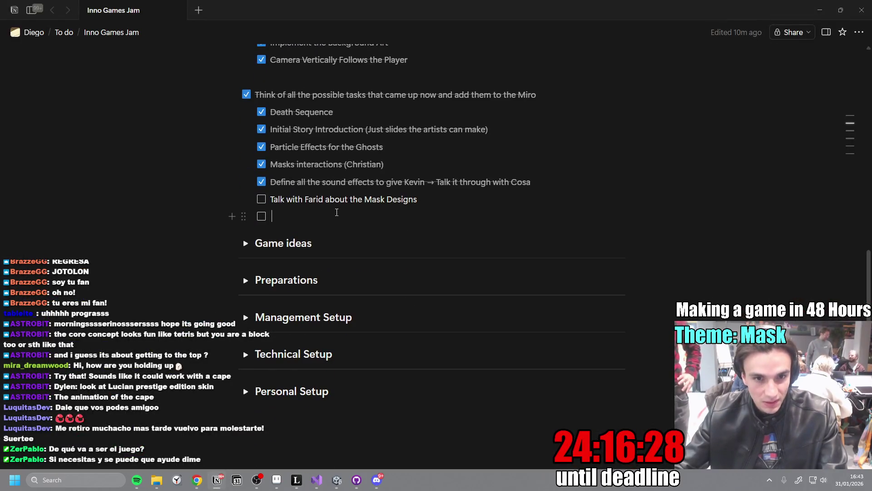
type("Thi")
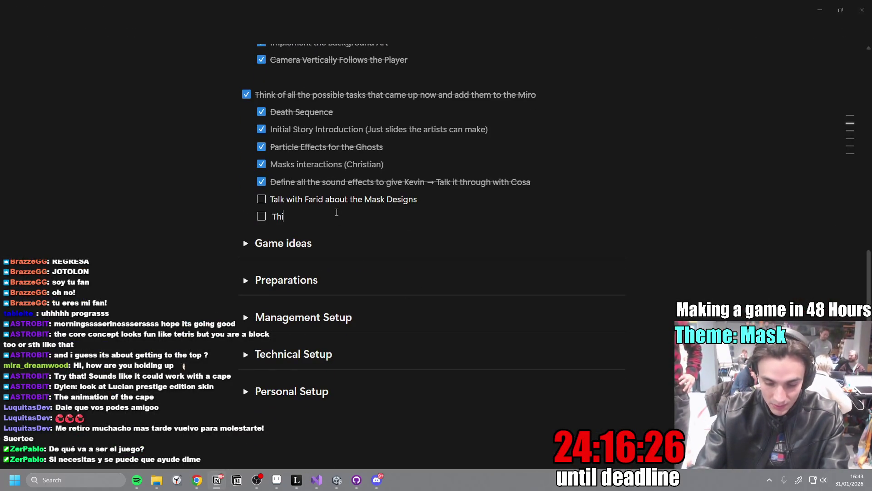
type("nk of dfesign of")
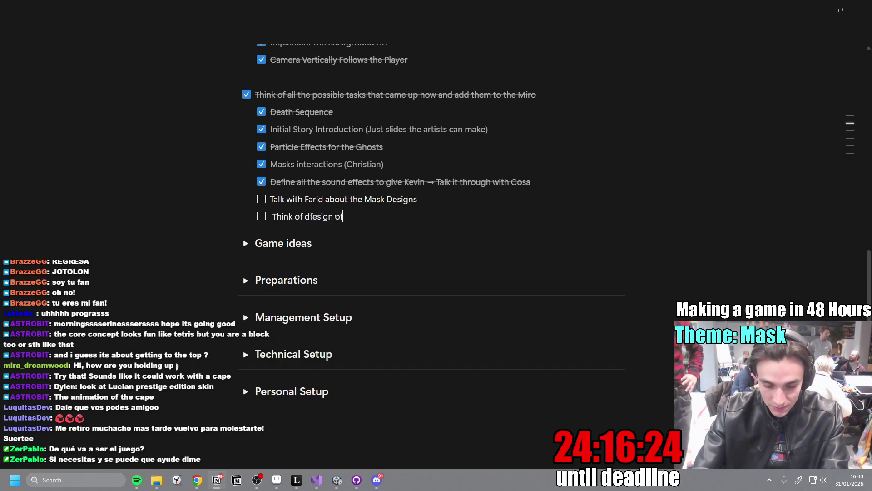
type(" 3 tiers for e")
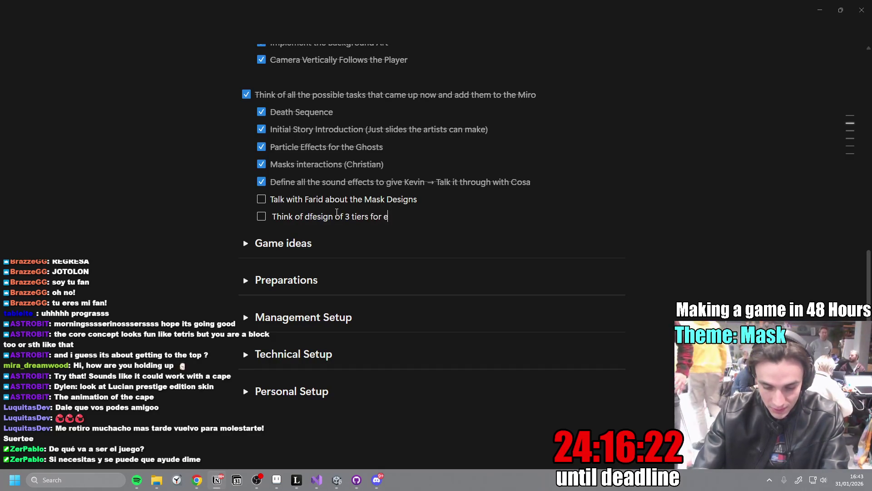
type("ach type")
key("alt+Tab")
mouse_move(607, 317)
left_mouse_down()
mouse_move(593, 302)
mouse_move(421, 241)
mouse_move(392, 253)
left_mouse_up()
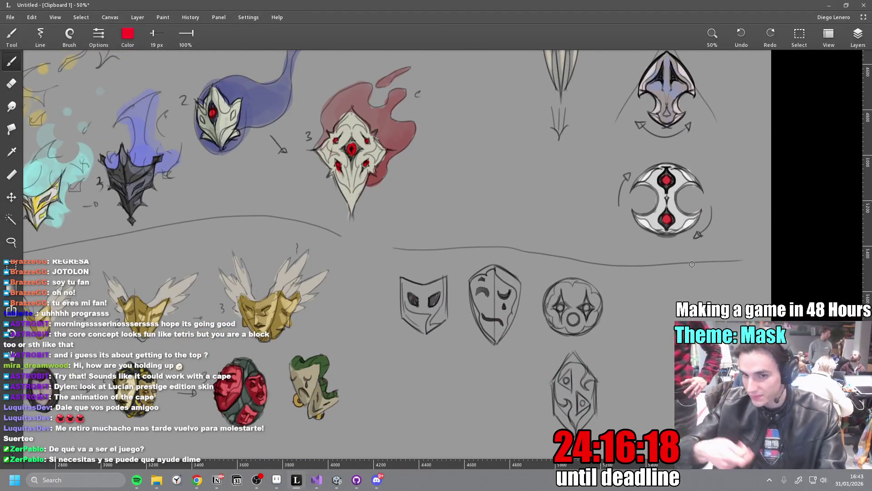
mouse_move(382, 327)
left_mouse_down()
mouse_move(523, 345)
mouse_move(475, 324)
mouse_move(485, 335)
mouse_move(548, 269)
left_mouse_up()
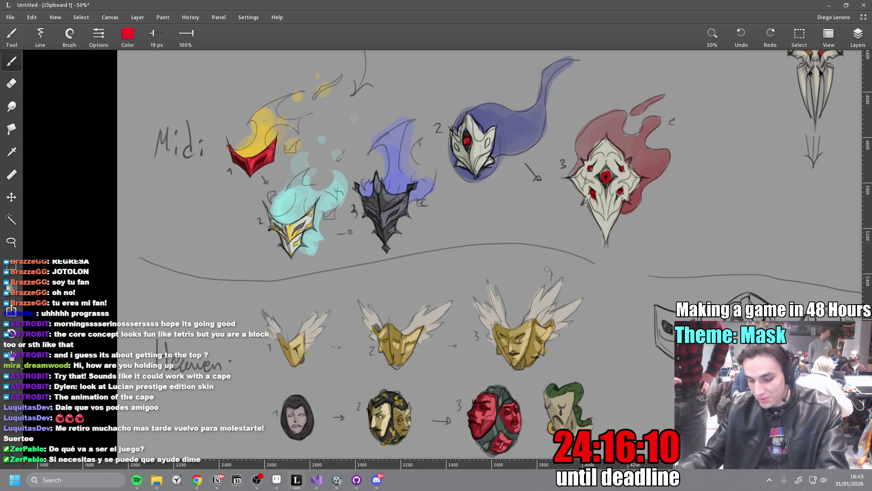
mouse_move(545, 223)
left_mouse_down()
mouse_move(541, 290)
mouse_move(537, 273)
mouse_move(563, 389)
mouse_move(536, 399)
mouse_move(545, 311)
mouse_move(584, 304)
mouse_move(543, 277)
mouse_move(584, 253)
mouse_move(620, 185)
left_mouse_up()
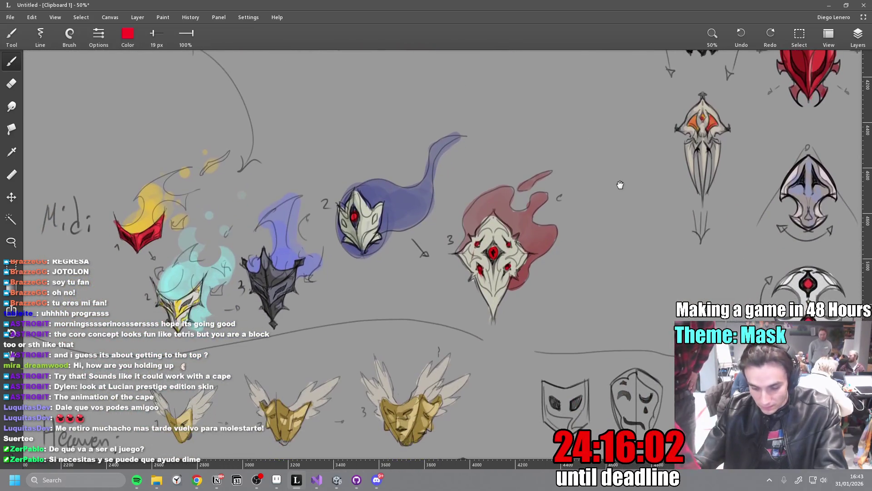
scroll(621, 185, "down", 5)
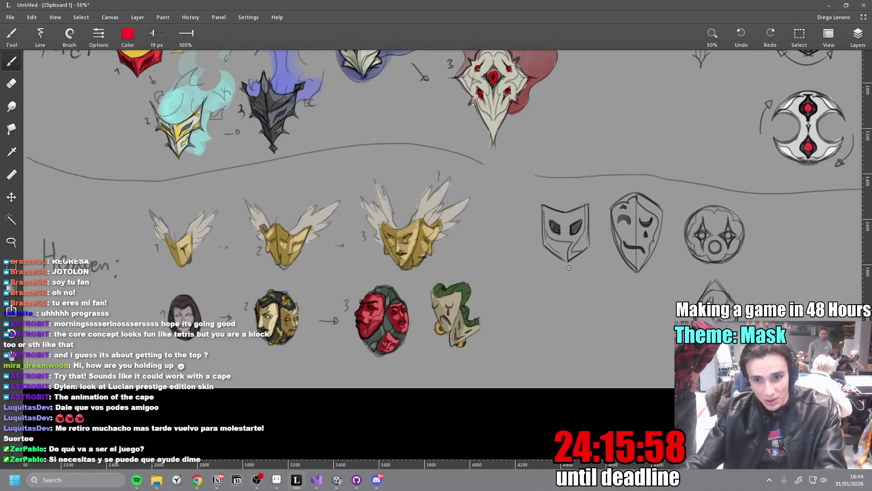
left_click_drag(544, 277, 747, 268)
key("ctrl+z")
mouse_move(711, 202)
left_mouse_down()
mouse_move(685, 260)
mouse_move(727, 212)
left_mouse_up()
key("ctrl+z")
mouse_move(724, 257)
left_mouse_down()
mouse_move(633, 272)
mouse_move(672, 282)
left_mouse_up()
key("ctrl+z")
left_click_drag(447, 287, 603, 291)
key("ctrl+z")
key("ctrl+z")
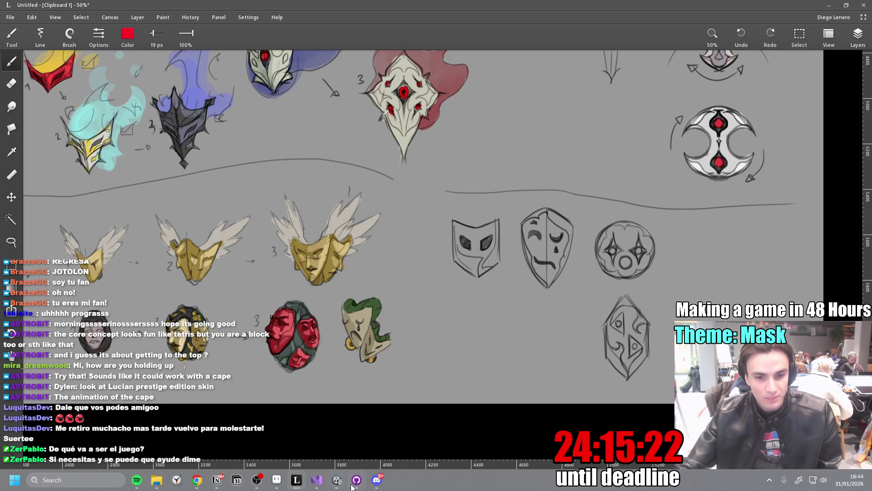
left_click(337, 481)
Enlarge the Scene and Game panels, start play mode, then bring Notion's to-do page back.
left_click_drag(353, 216, 363, 179)
mouse_move(452, 255)
left_mouse_down()
mouse_move(531, 260)
mouse_move(495, 260)
left_mouse_up()
left_click(453, 28)
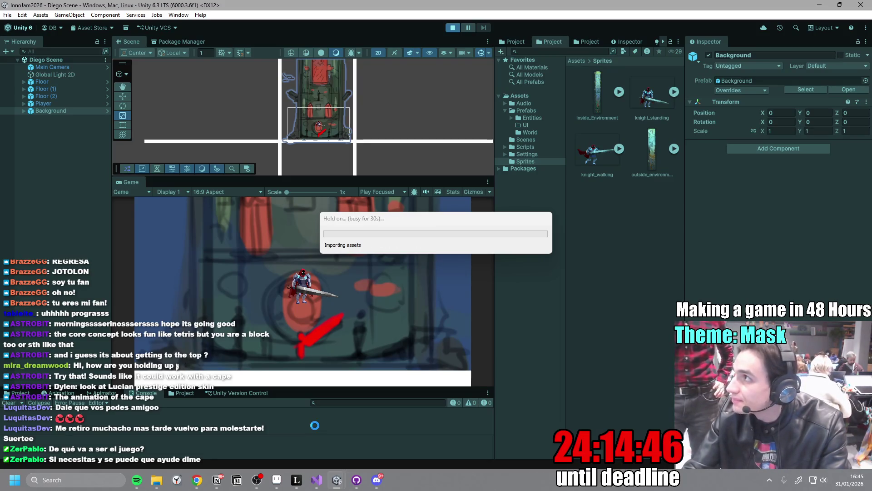
left_click(217, 484)
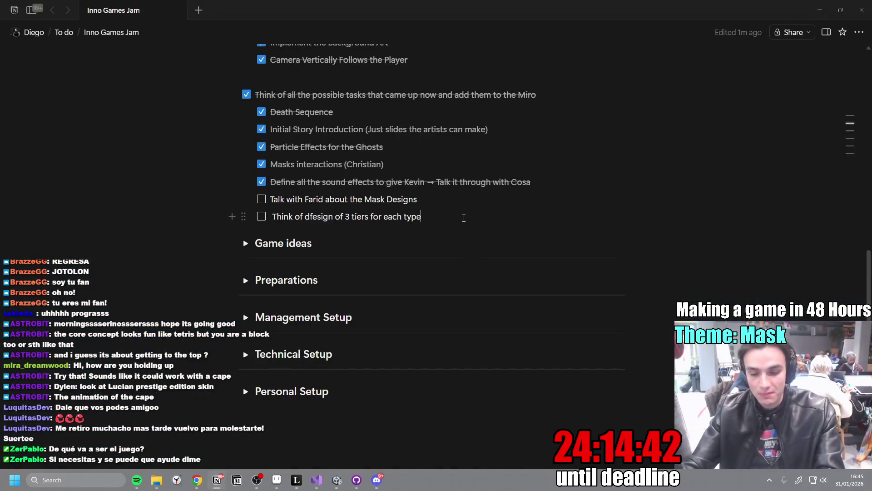
Add a 'Design health pickups' to-do below the tier task, then return to Unity.
key("Return")
type("D")
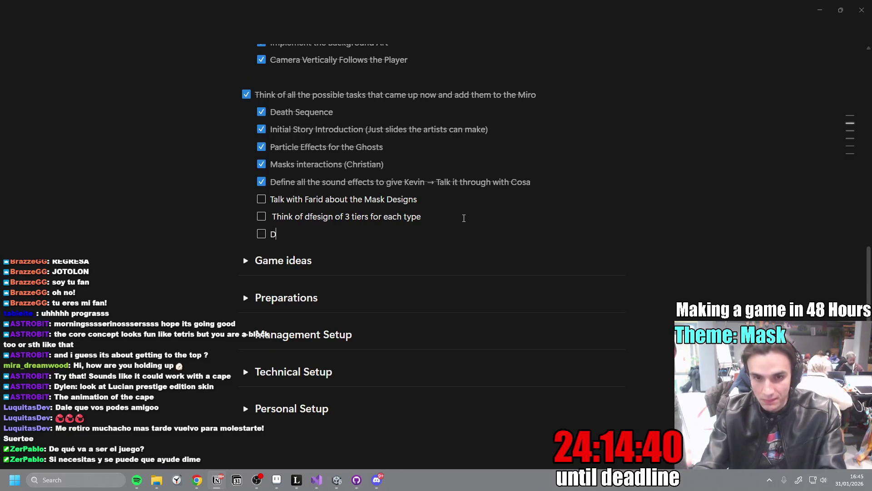
type("esign")
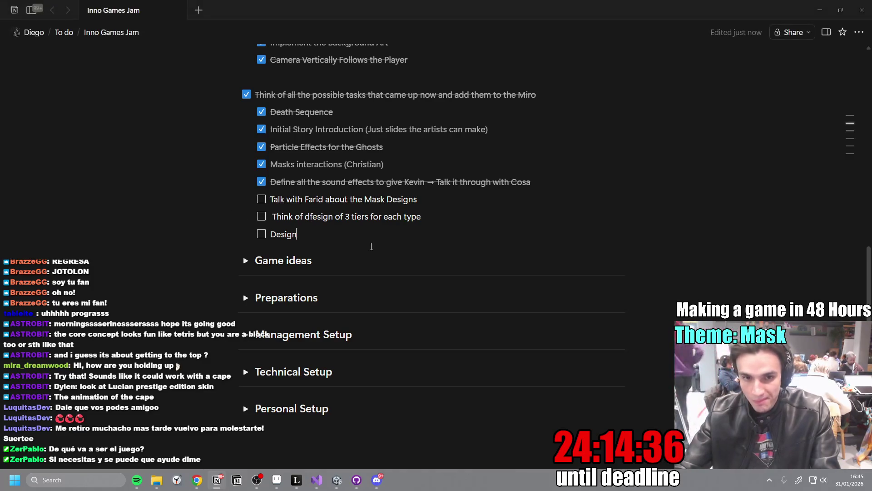
type(" health pickups")
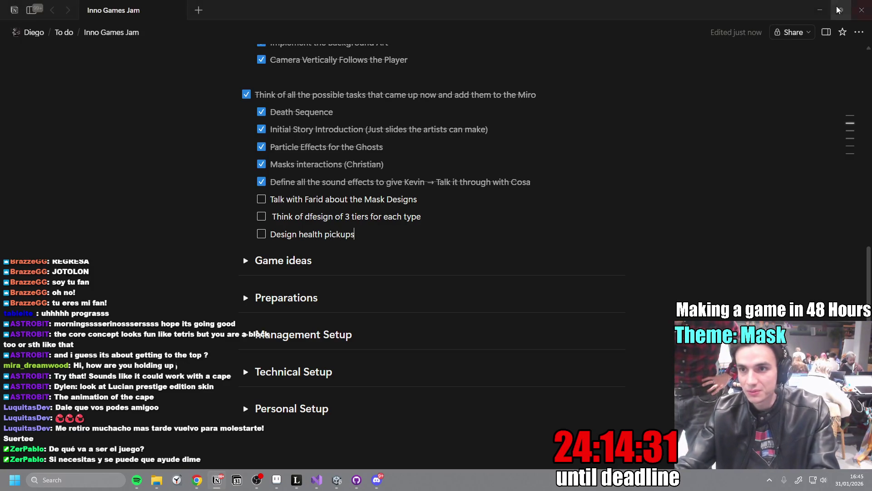
key("alt+Tab")
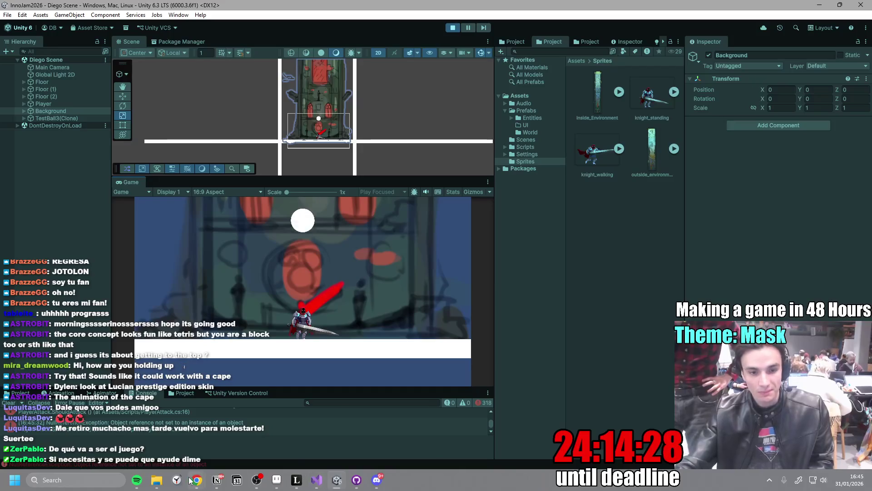
Bring the Leonardo mask sketch canvas back to the front.
mouse_move(197, 478)
left_click(296, 480)
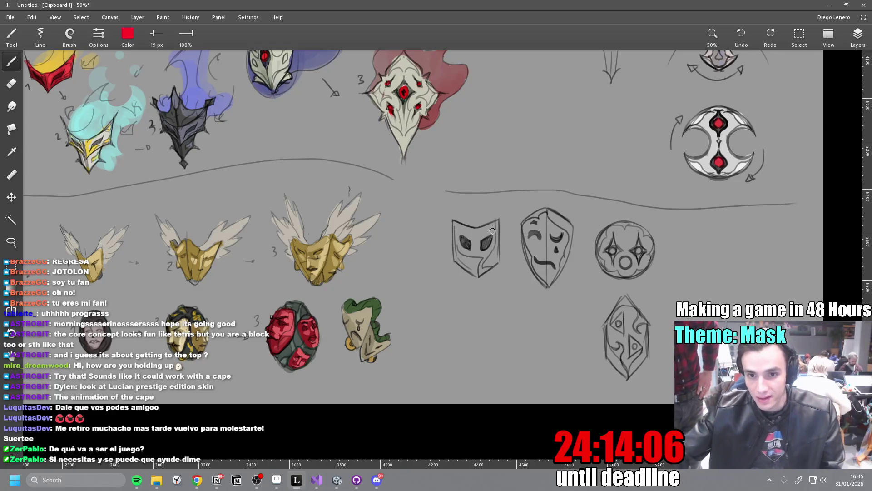
Navigate the canvas and draw a red underline beneath the blue tier-3 mask.
scroll(510, 242, "down", 2)
scroll(468, 296, "up", 2)
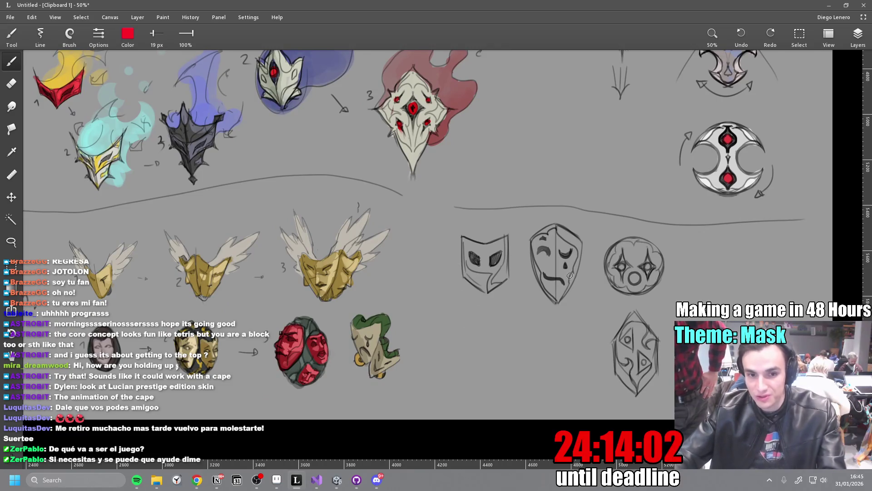
scroll(488, 245, "up", 1)
scroll(487, 245, "up", 7)
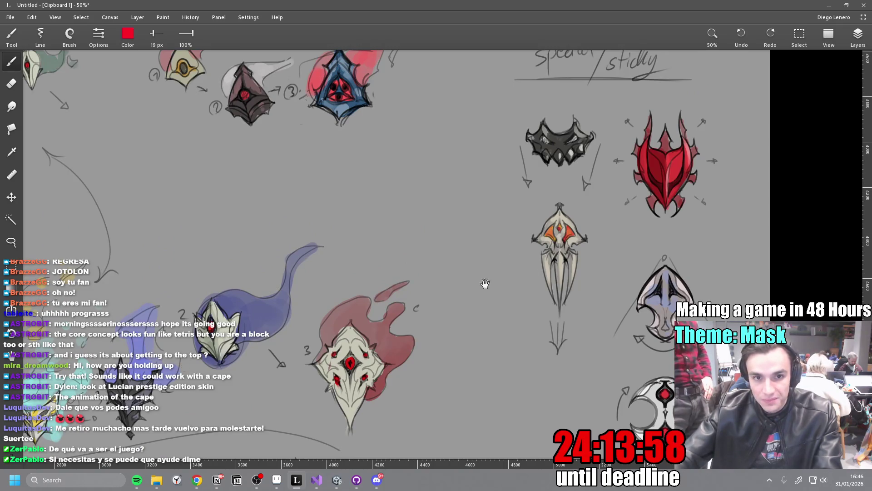
scroll(485, 286, "left", 3)
left_click_drag(399, 186, 507, 194)
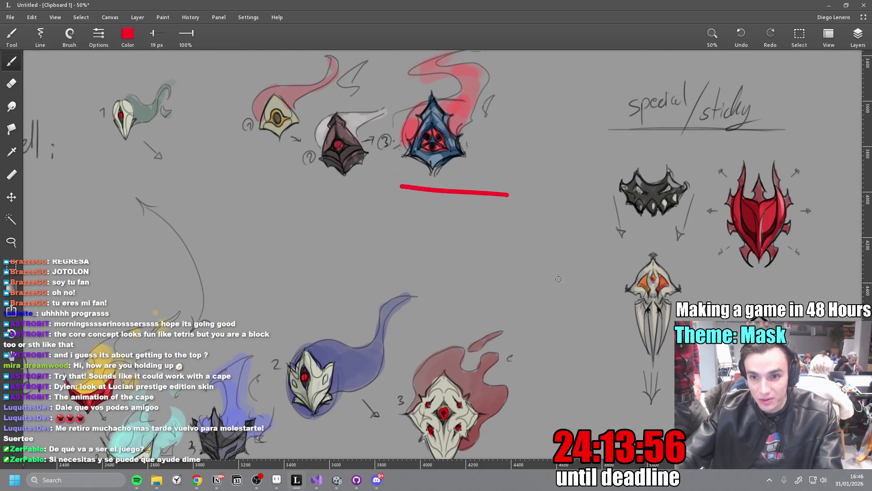
Underline the red spiked special/sticky mask in red.
scroll(448, 233, "down", 3)
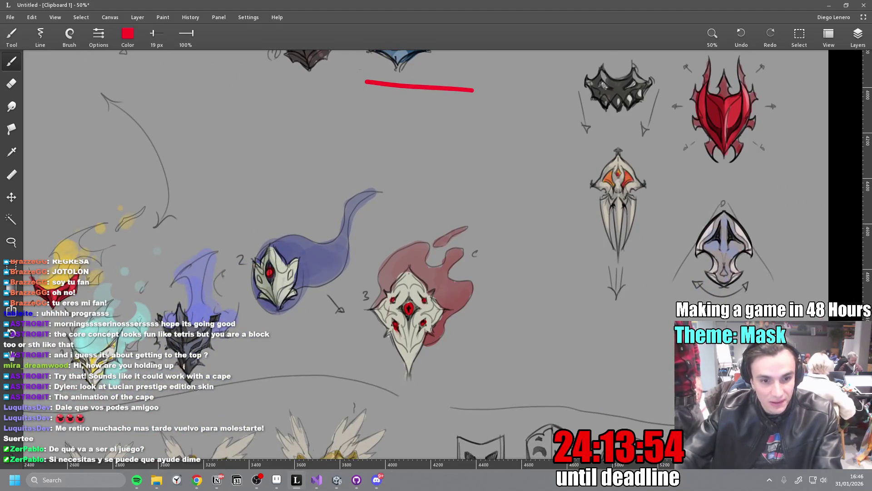
scroll(672, 265, "right", 3)
left_click_drag(530, 202, 639, 199)
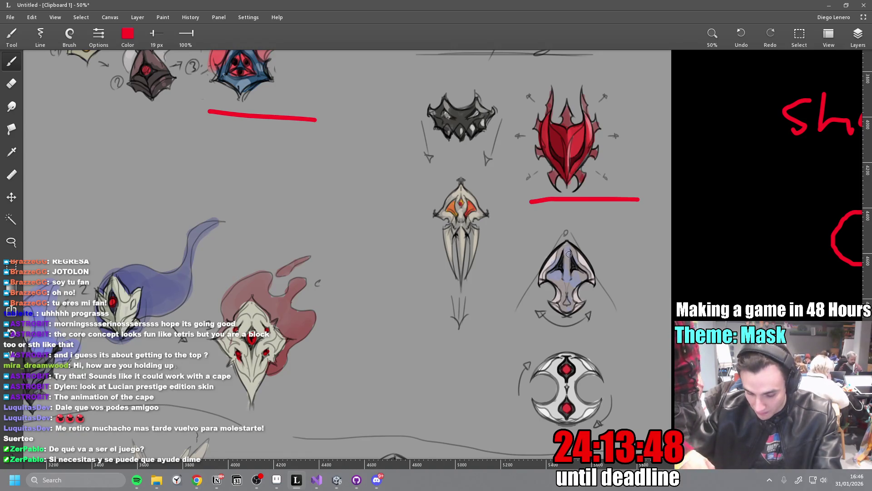
mouse_move(460, 303)
left_mouse_down()
mouse_move(550, 304)
mouse_move(453, 255)
mouse_move(497, 241)
left_mouse_up()
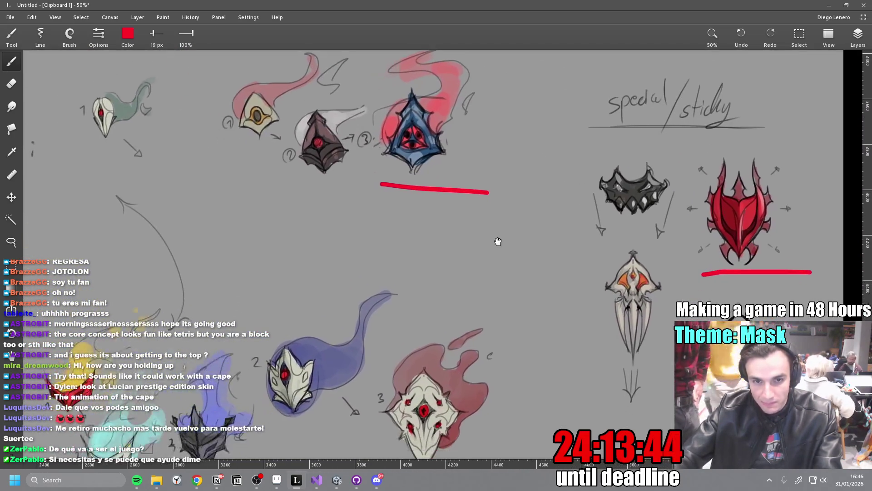
scroll(522, 259, "down", 3)
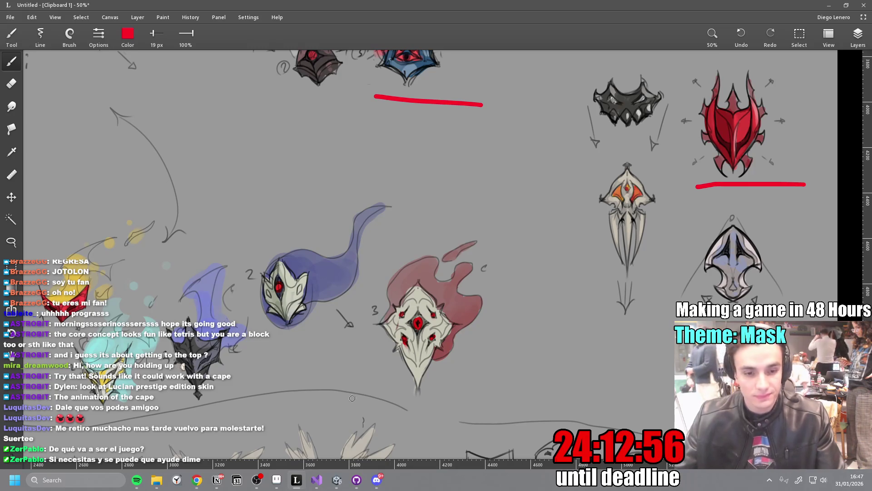
Stop the running Unity game and bring up GitHub Desktop's pending changes.
left_click(338, 481)
left_click(453, 28)
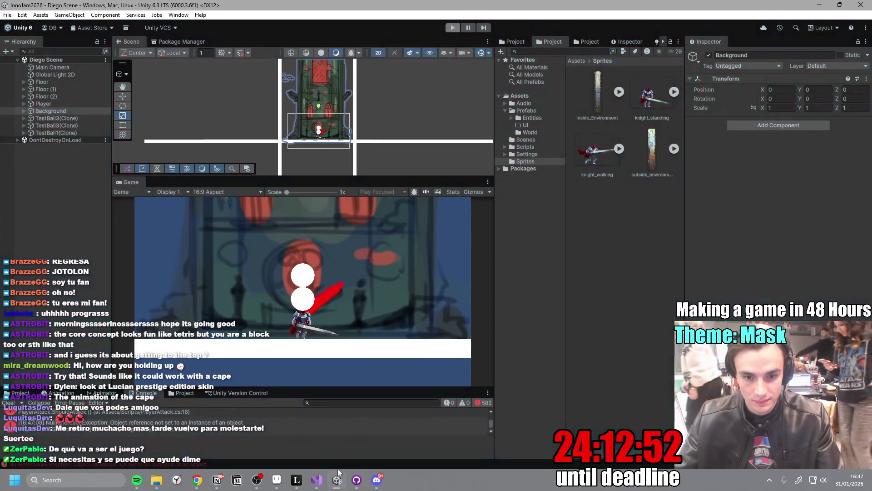
left_click(357, 479)
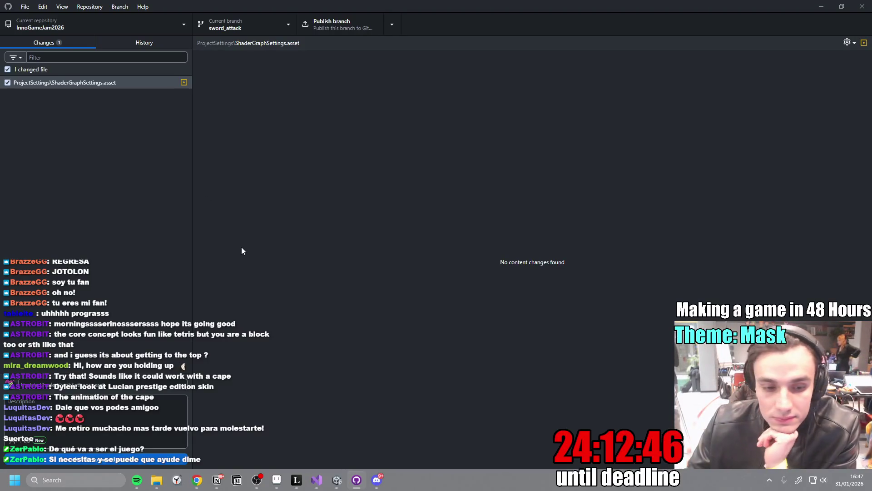
key("alt+Tab")
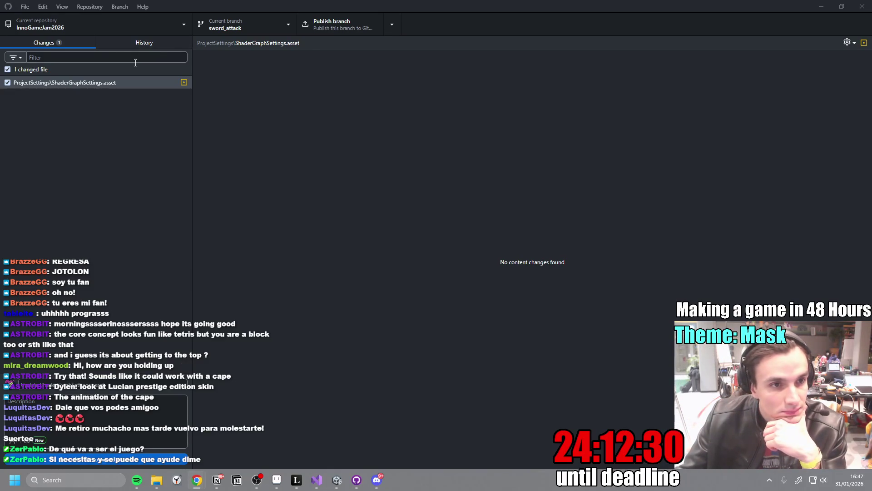
Discard the ShaderGraphSettings.asset changes in GitHub Desktop.
right_click(107, 83)
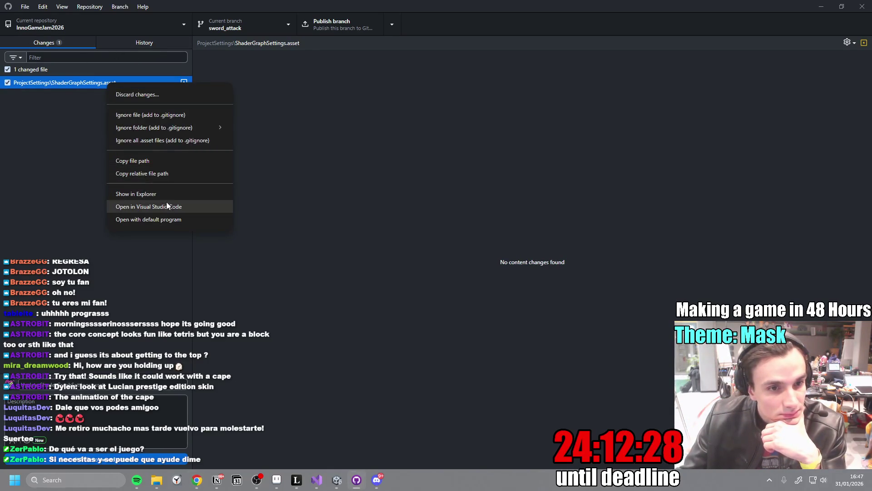
left_click(134, 98)
left_click(494, 278)
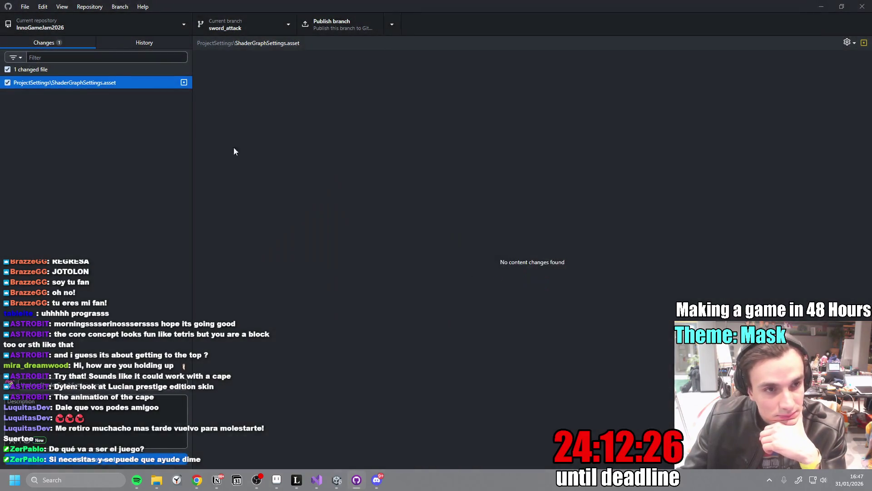
right_click(86, 83)
left_click(108, 97)
left_click(446, 280)
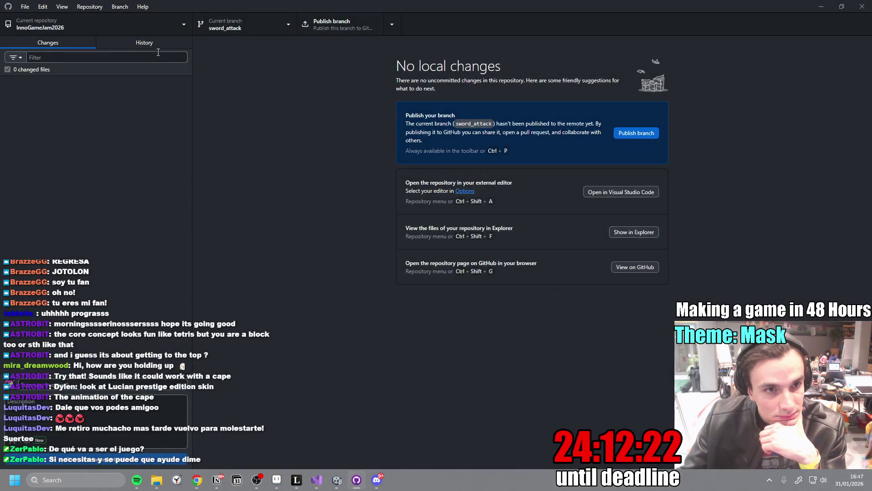
Switch the repository to the main branch and fetch from origin.
left_click(248, 26)
left_click(224, 87)
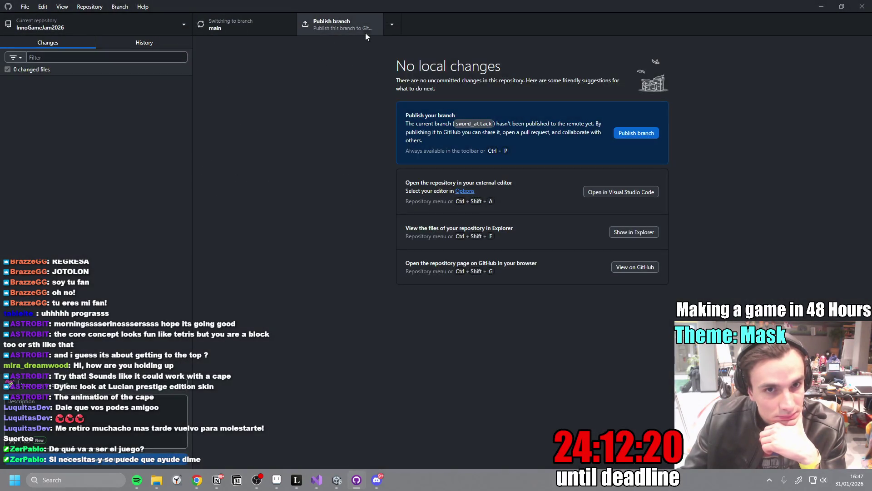
left_click(349, 28)
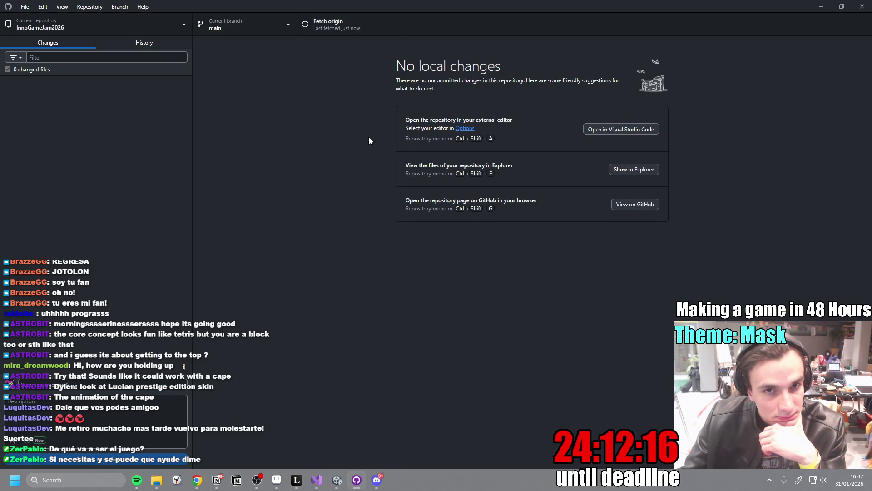
left_click(337, 480)
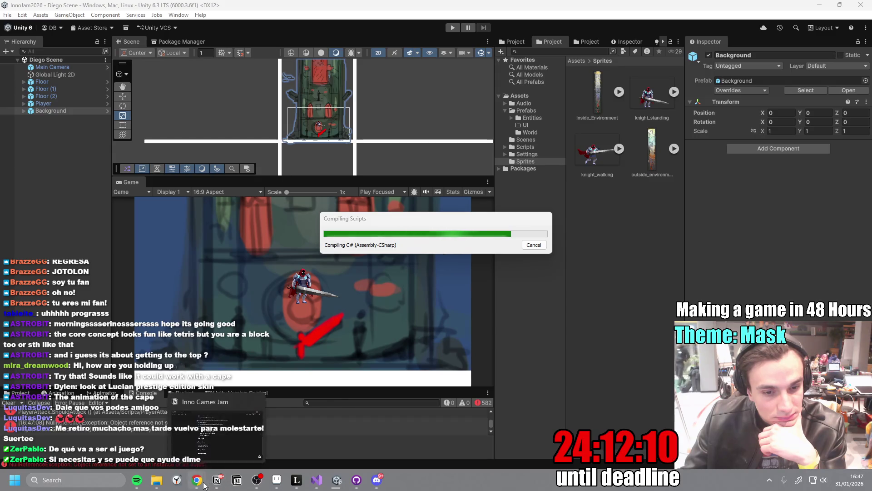
On the Miro development board, open the Mask Combo Interactions# card details.
mouse_move(196, 481)
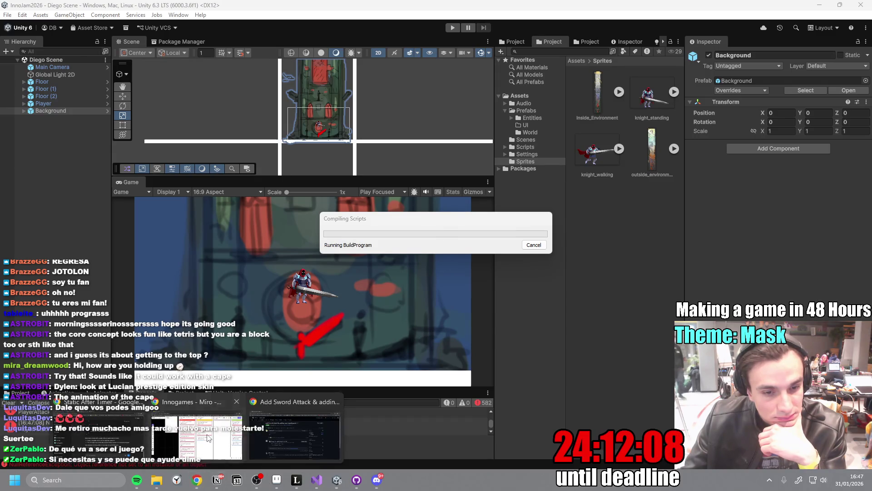
left_click(197, 434)
left_click_drag(384, 278, 349, 310)
left_click(425, 163)
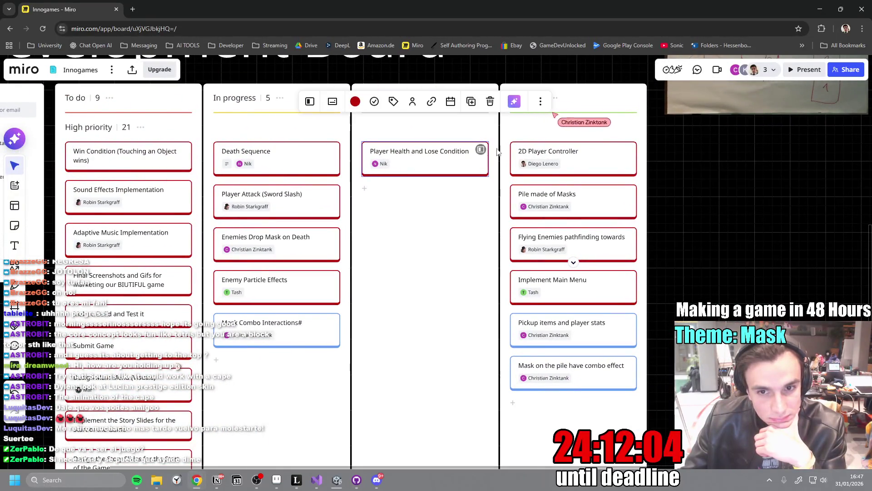
scroll(437, 277, "down", 3)
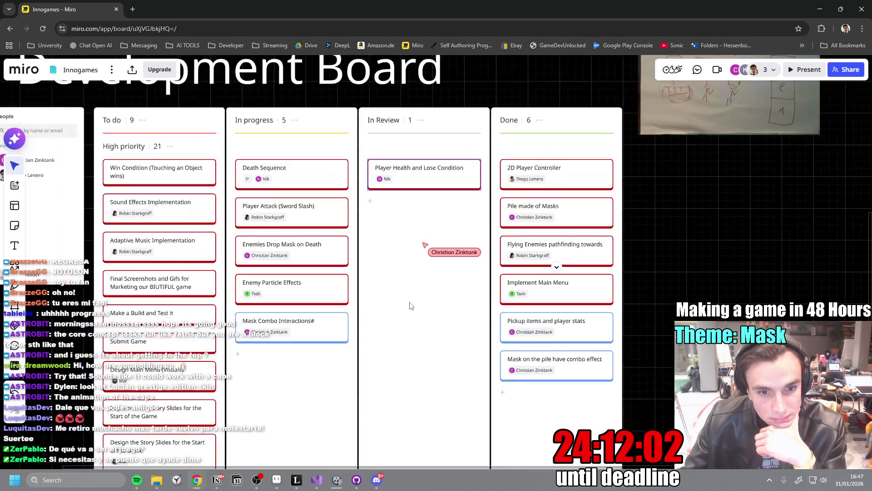
scroll(409, 306, "up", 2)
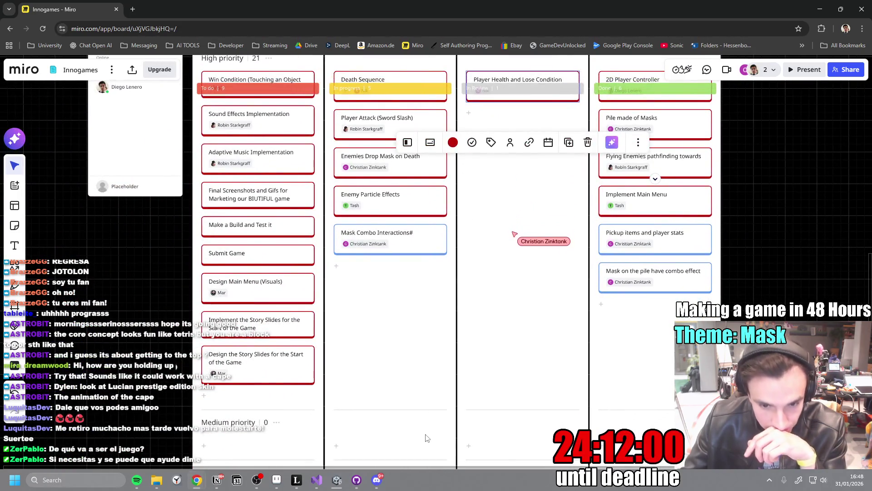
left_click(376, 480)
left_click(376, 480)
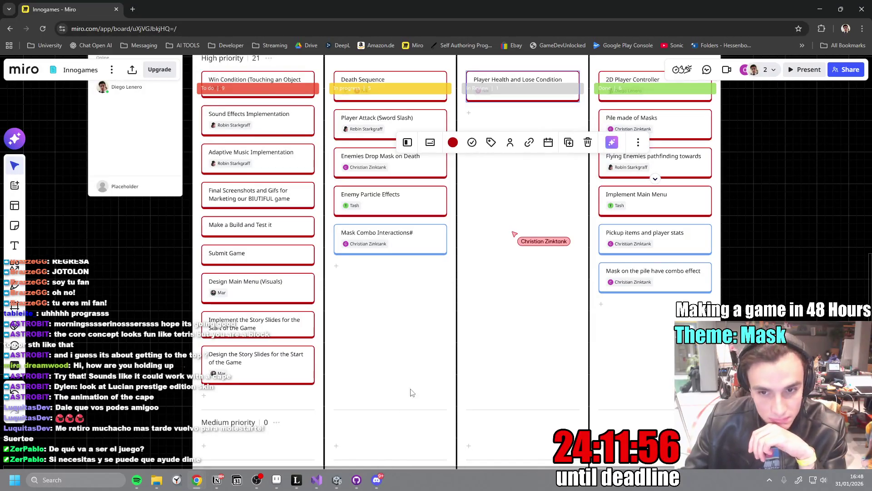
scroll(432, 313, "down", 3)
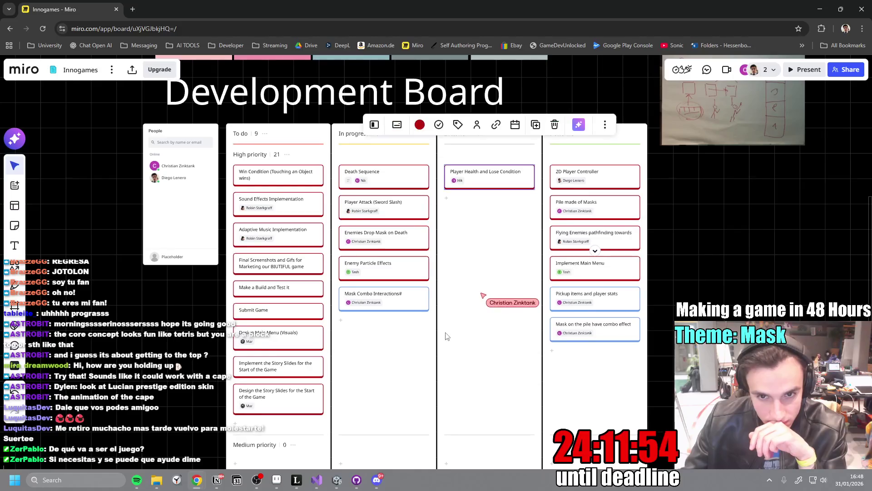
left_click(420, 294)
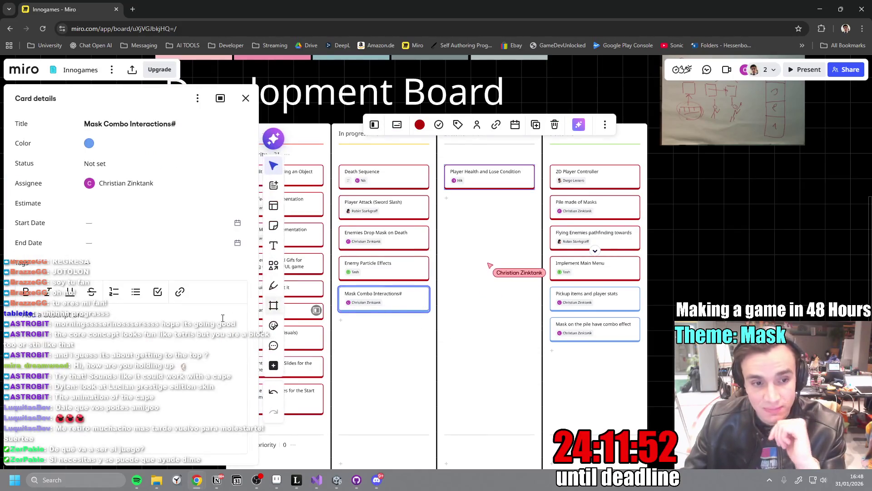
In Discord's general channel, open the mask sketch image full-size.
key("alt+Tab")
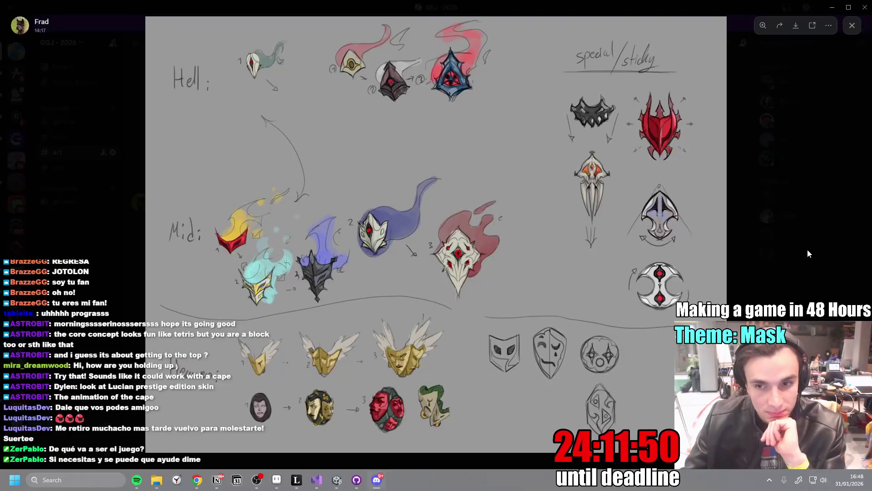
key("Escape")
scroll(446, 309, "up", 5)
scroll(372, 304, "down", 5)
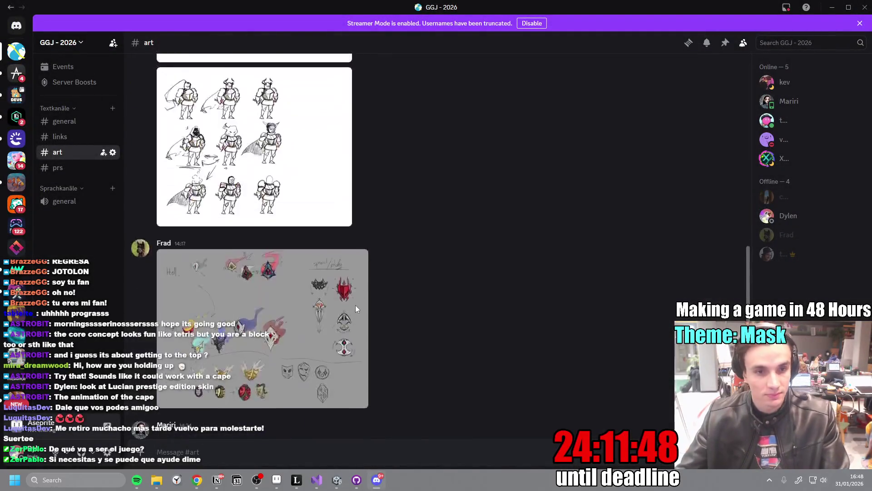
scroll(352, 306, "up", 5)
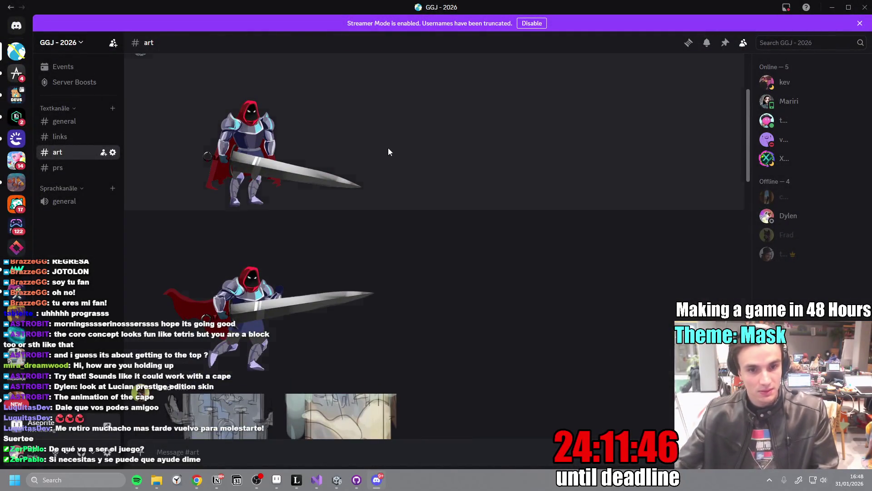
left_click(86, 122)
left_click(318, 318)
Paste the copied Discord mask sketch right of Miro's Done column and close the card details.
right_click(321, 291)
left_click(354, 301)
left_click(195, 480)
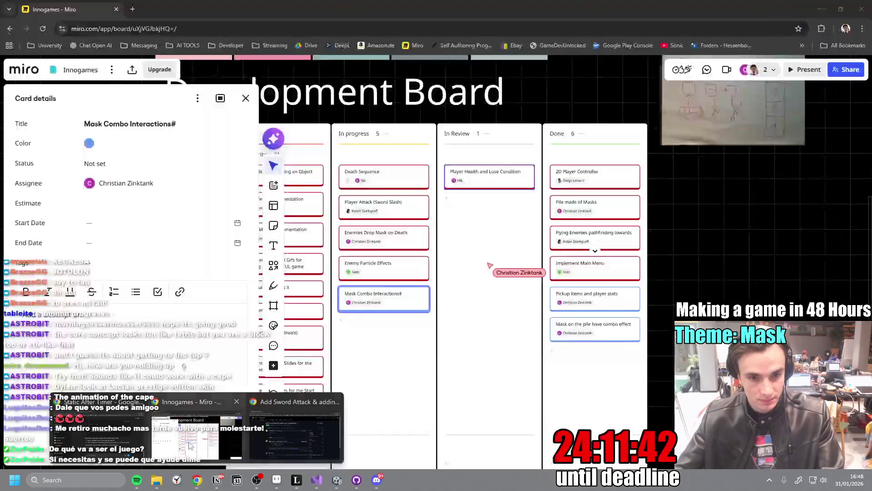
key("ctrl+v")
mouse_move(682, 270)
left_mouse_down()
mouse_move(502, 234)
mouse_move(492, 223)
mouse_move(531, 231)
mouse_move(559, 258)
mouse_move(667, 265)
mouse_move(756, 213)
left_mouse_up()
key("Escape")
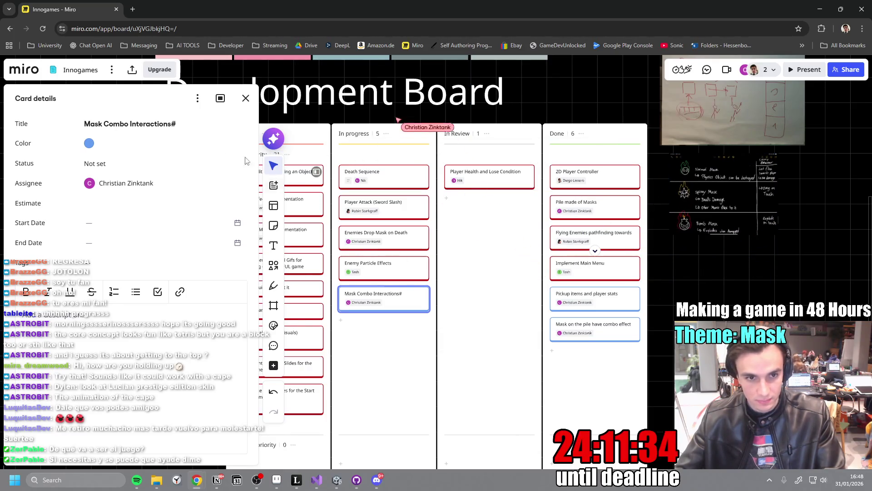
left_click(244, 98)
Pan across the Sound Design Tasks, Roles, Ideas and Aesthetics frames and back to the kanban.
left_click_drag(114, 332, 191, 395)
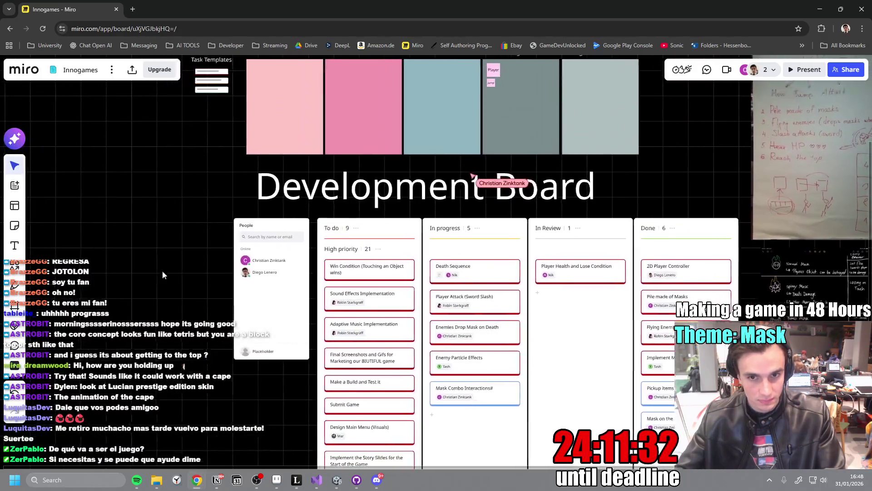
left_click_drag(162, 271, 226, 371)
scroll(596, 187, "up", 5)
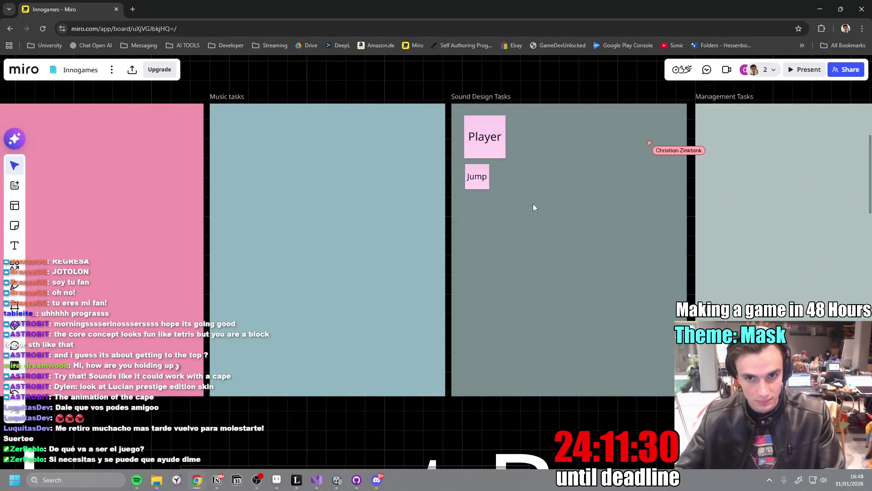
scroll(534, 218, "down", 5)
mouse_move(524, 140)
left_mouse_down()
mouse_move(485, 288)
mouse_move(495, 258)
mouse_move(521, 249)
left_mouse_up()
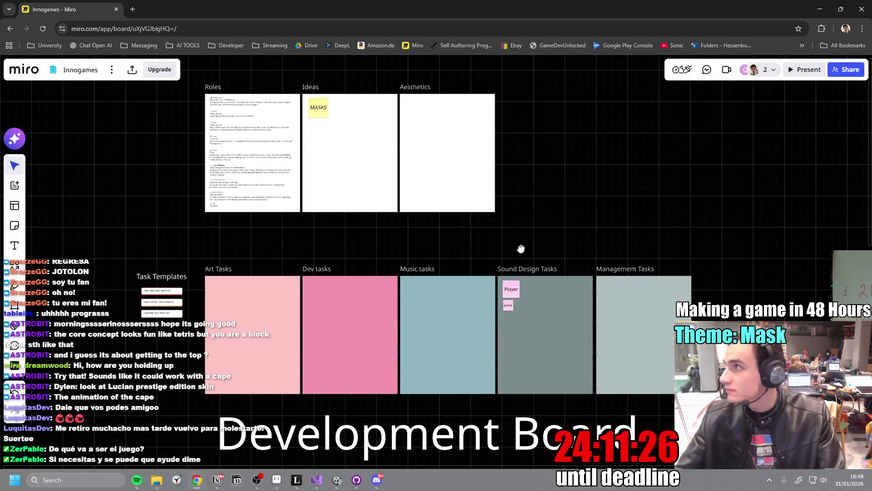
mouse_move(354, 305)
left_mouse_down()
mouse_move(418, 204)
mouse_move(427, 91)
left_mouse_up()
mouse_move(318, 273)
left_mouse_down()
mouse_move(318, 208)
mouse_move(294, 166)
left_mouse_up()
scroll(345, 150, "down", 3)
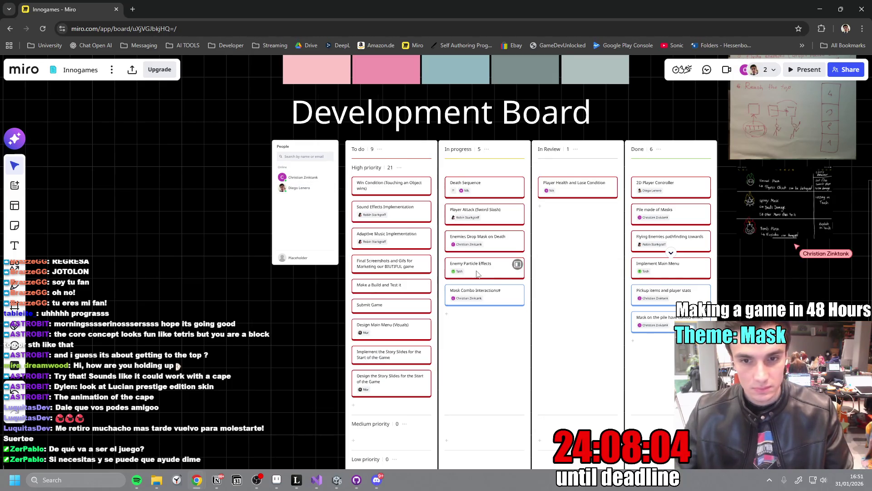
scroll(517, 264, "up", 5)
scroll(436, 264, "up", 2)
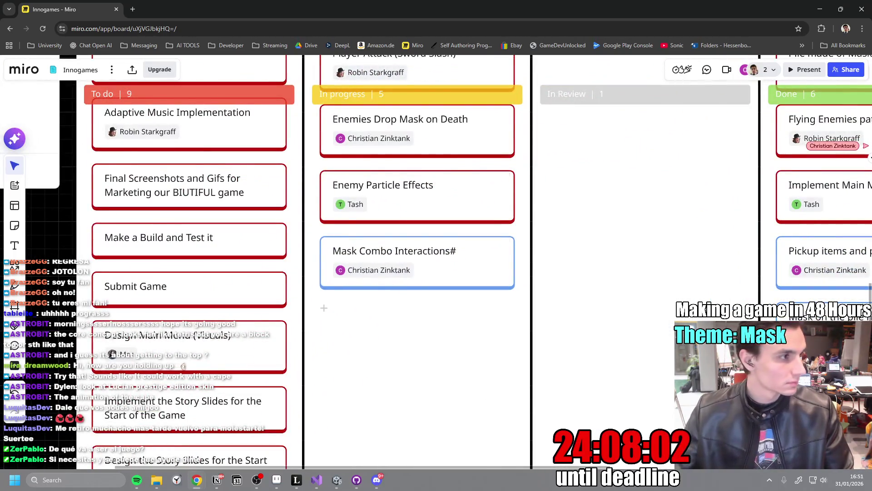
left_click(133, 9)
Open the InnoGameJam2026 GitHub repository from the 'githu' address-bar suggestion.
type("githu")
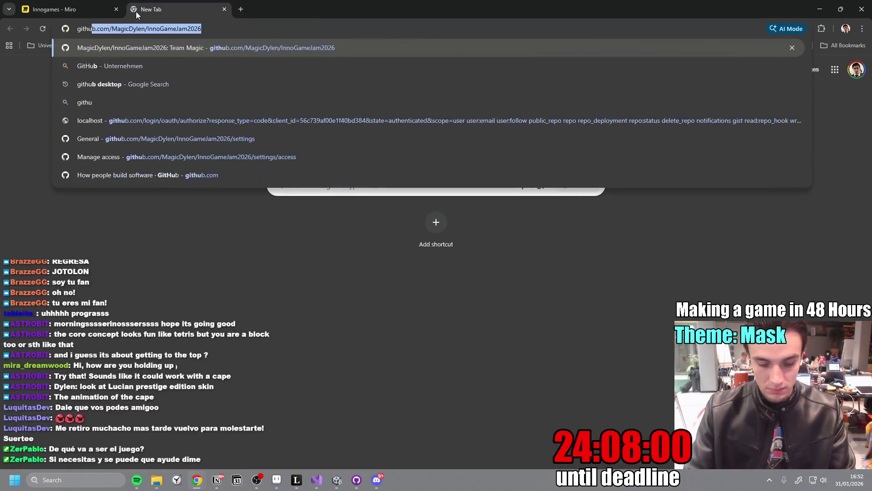
key("Return")
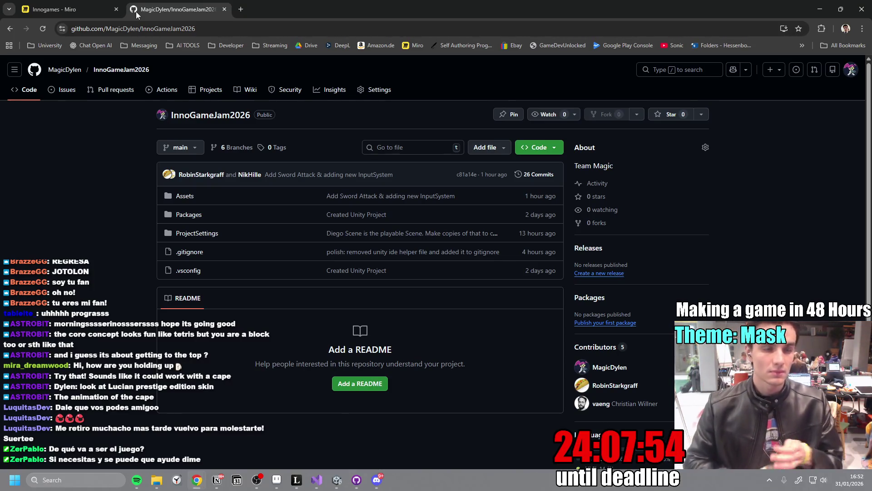
Review the Add Sword Attack and player health loss commits in GitHub Desktop's history, then minimize it.
left_click(356, 480)
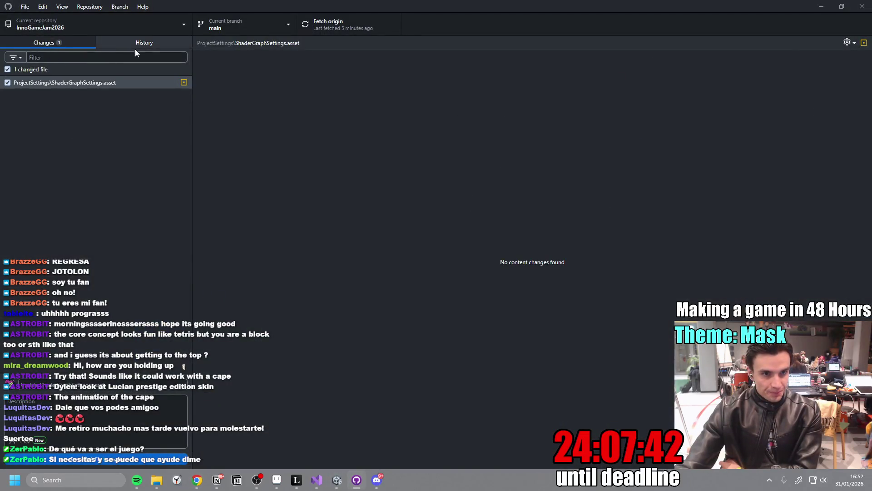
left_click(136, 45)
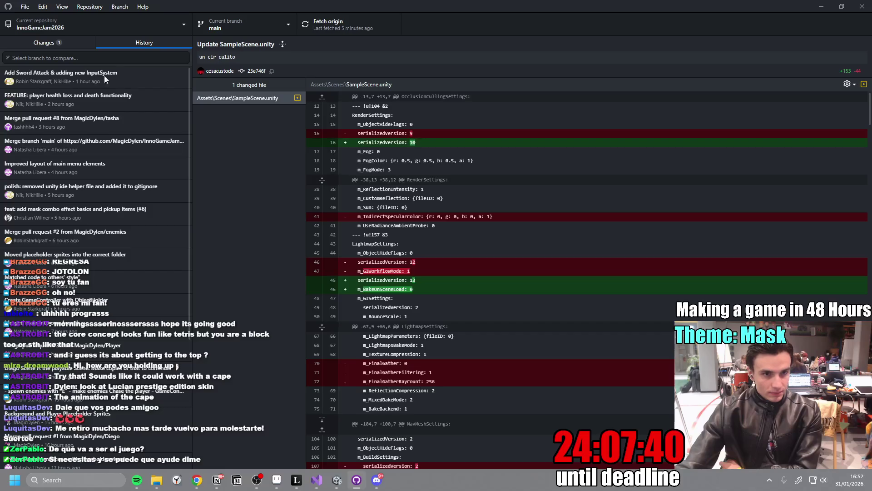
left_click(117, 76)
left_click(99, 95)
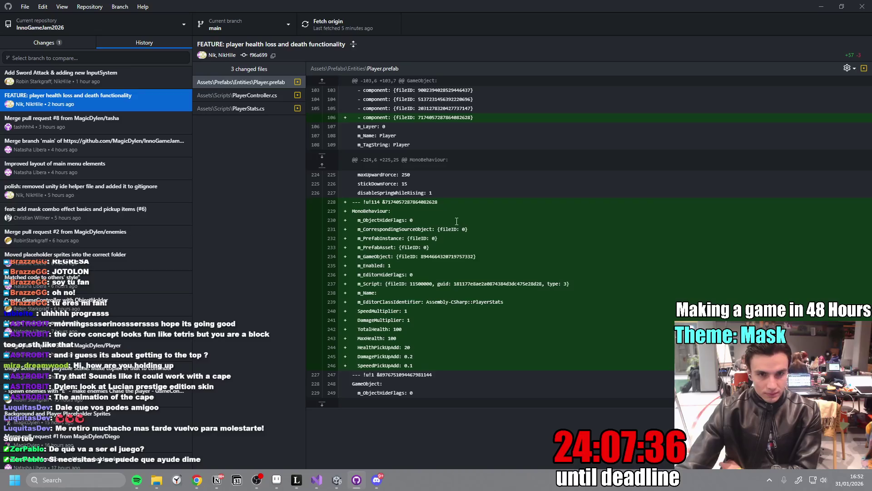
left_click(821, 6)
left_click(821, 7)
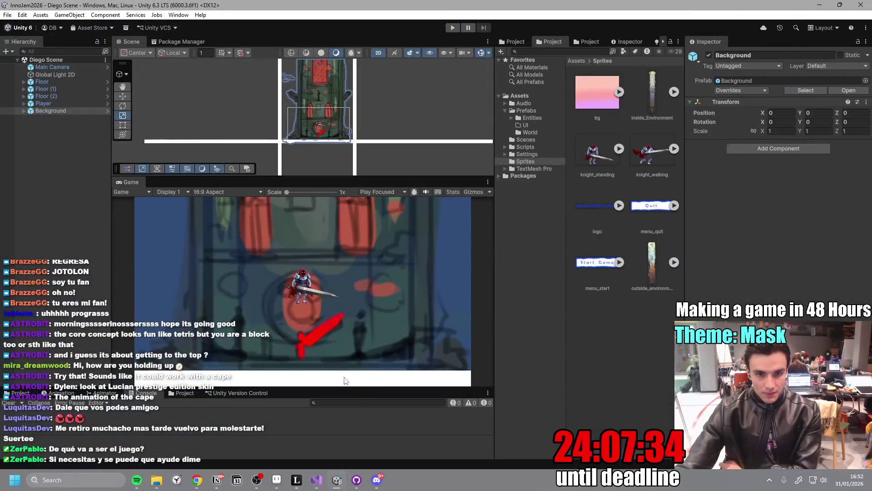
Enlarge the scene view above the game view and start the game in play mode.
left_click(69, 190)
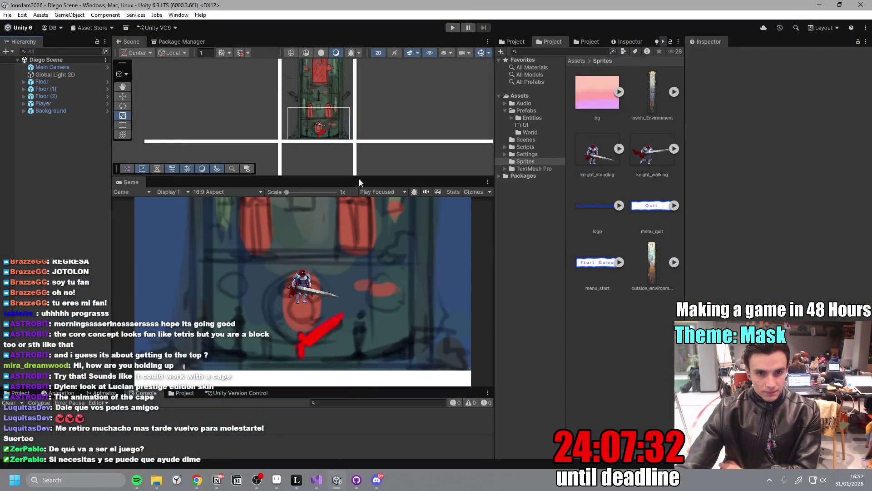
left_click_drag(361, 177, 362, 232)
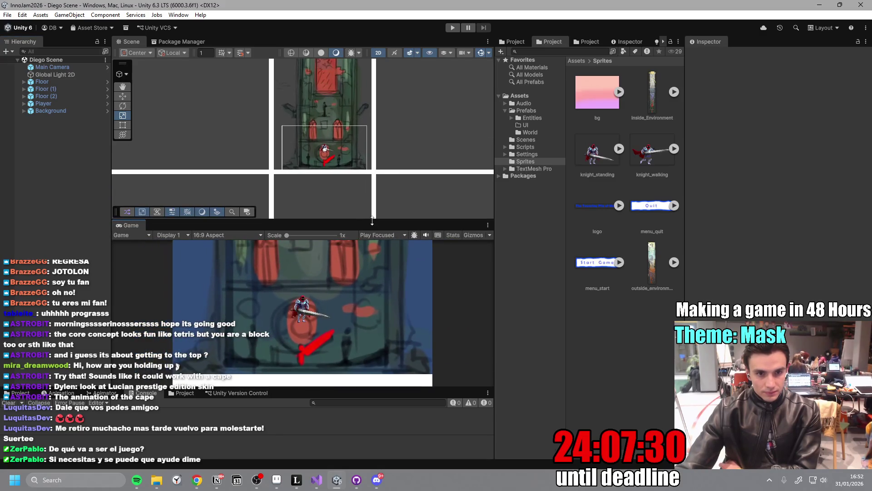
left_click(452, 27)
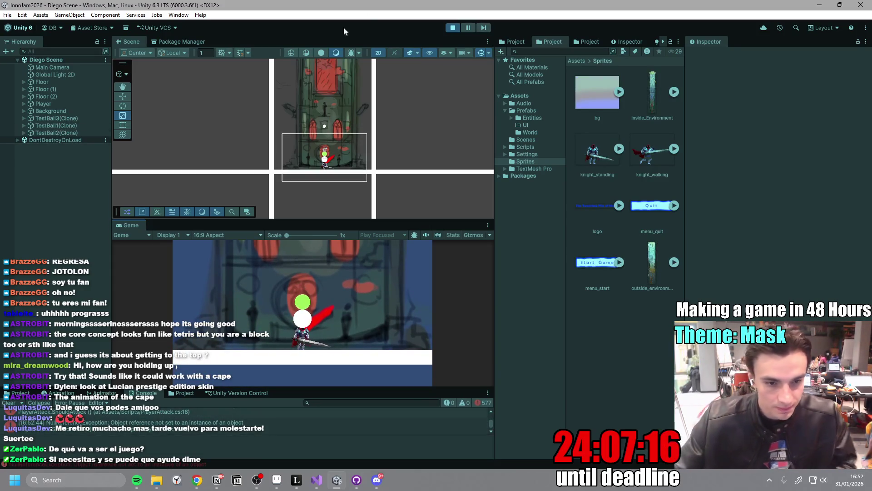
Move and attack with the knight, then inspect a NullReferenceException's stack trace in PlayerAttack.
key("d")
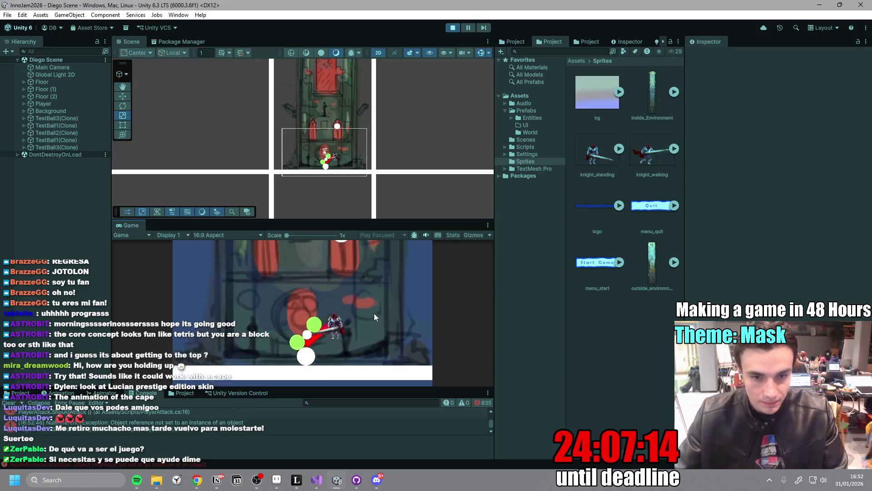
left_click(208, 430)
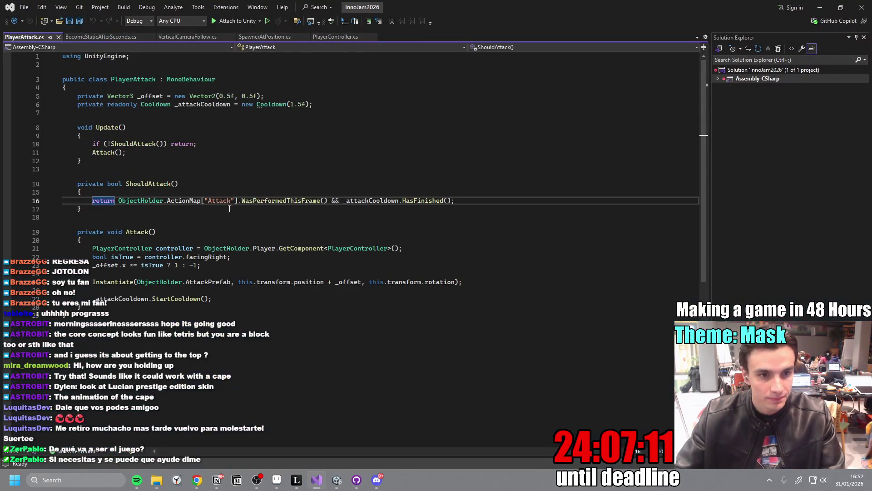
left_click(129, 217)
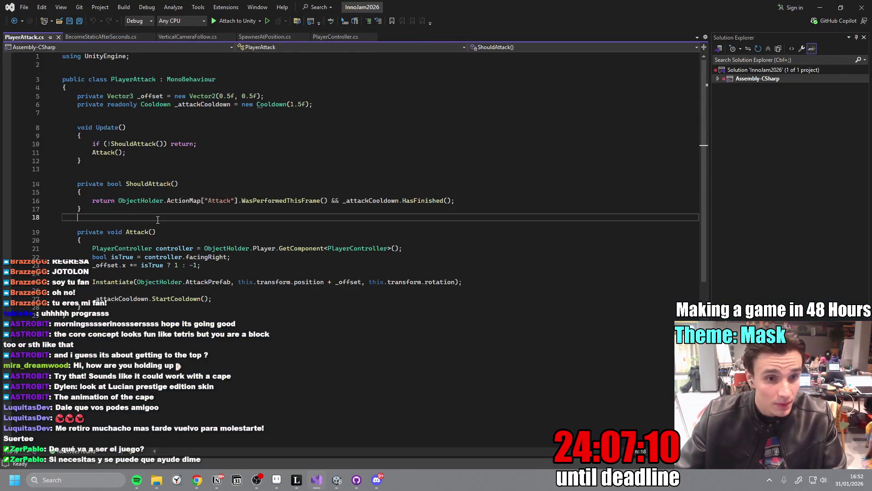
key("Up")
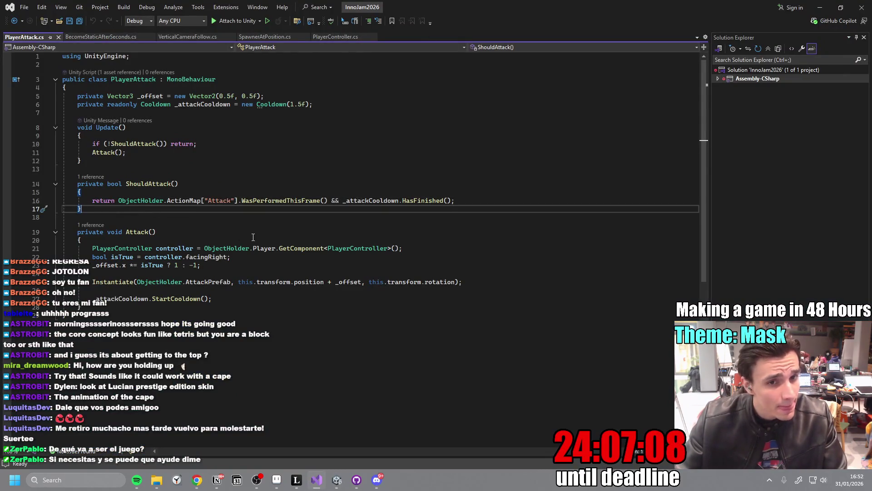
left_click(217, 183)
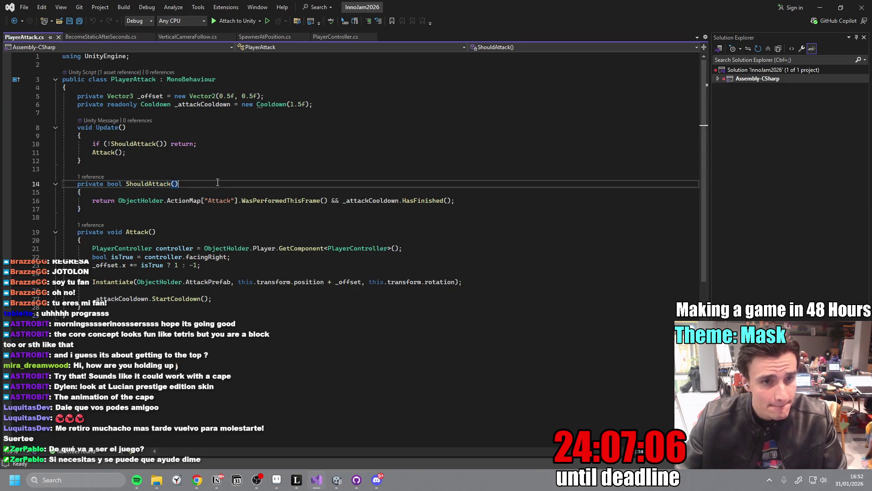
key("Down")
key("Down")
key("Down")
left_click(265, 258)
left_click(249, 271)
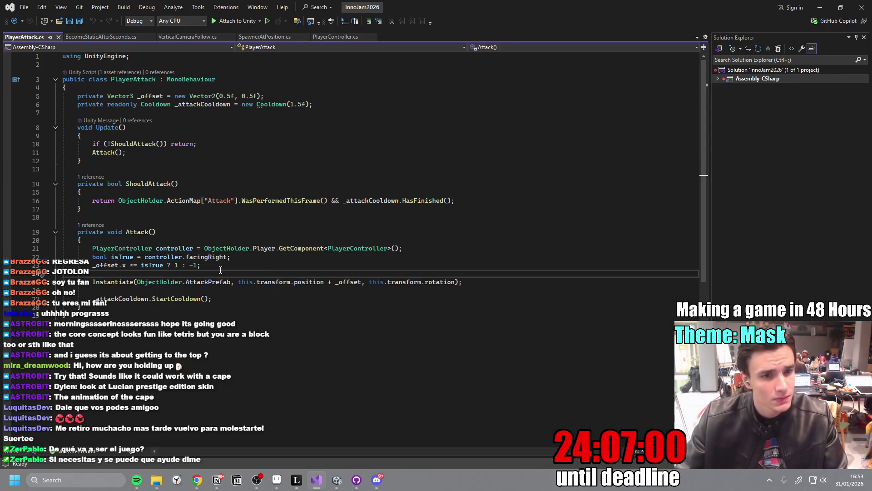
left_click(247, 299)
left_click(156, 282)
double_click(157, 283)
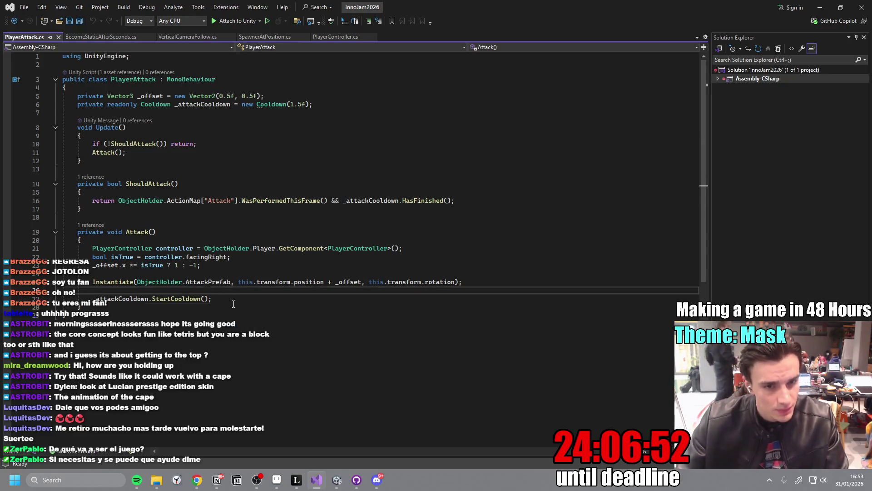
double_click(211, 283)
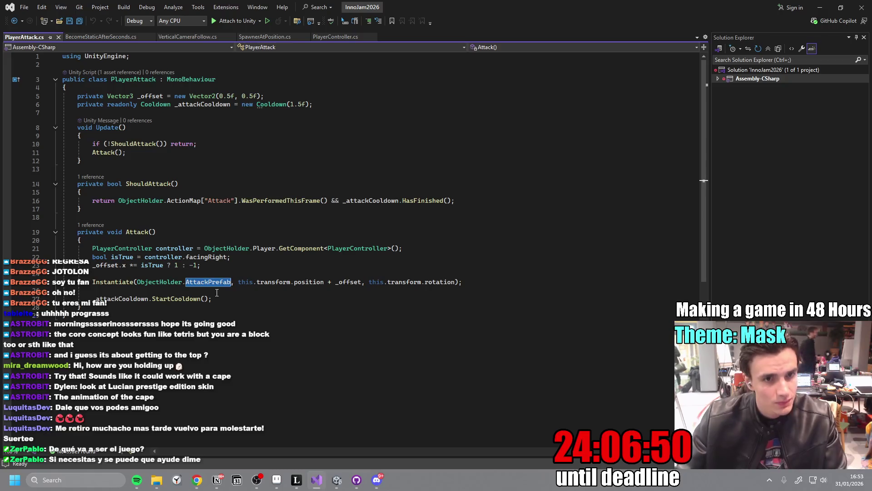
mouse_move(224, 282)
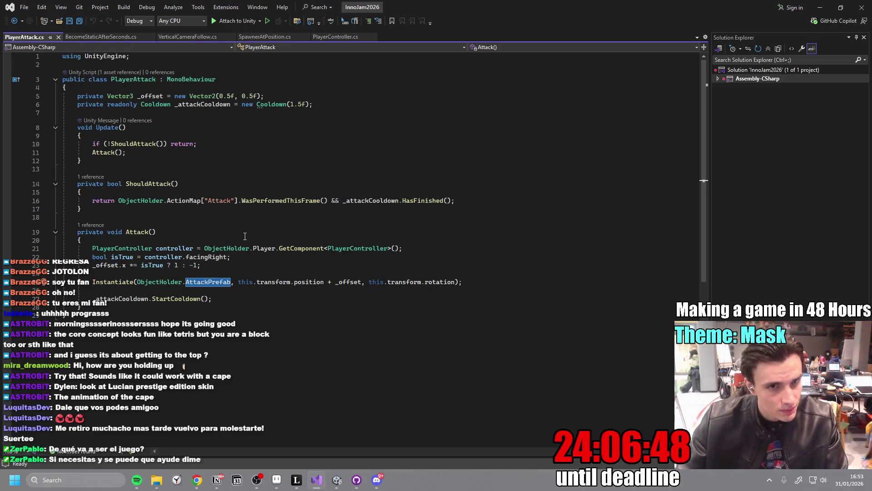
left_click(153, 200)
double_click(153, 200)
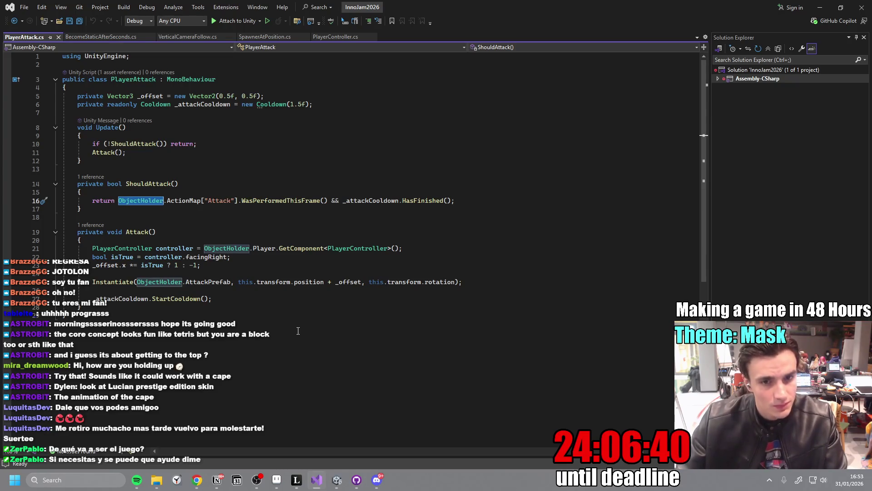
left_click(821, 8)
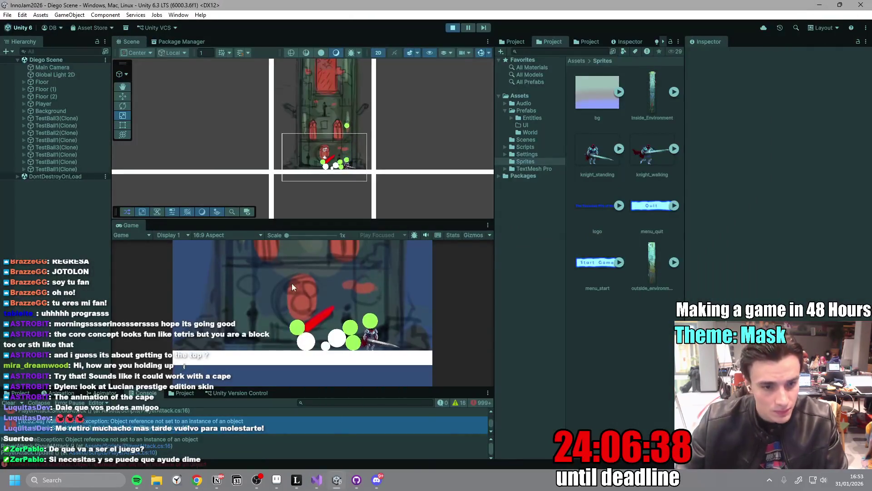
Enlarge the console, inspect the NullReferenceException entries, stop play mode, and return to Notion.
left_click_drag(330, 387, 330, 346)
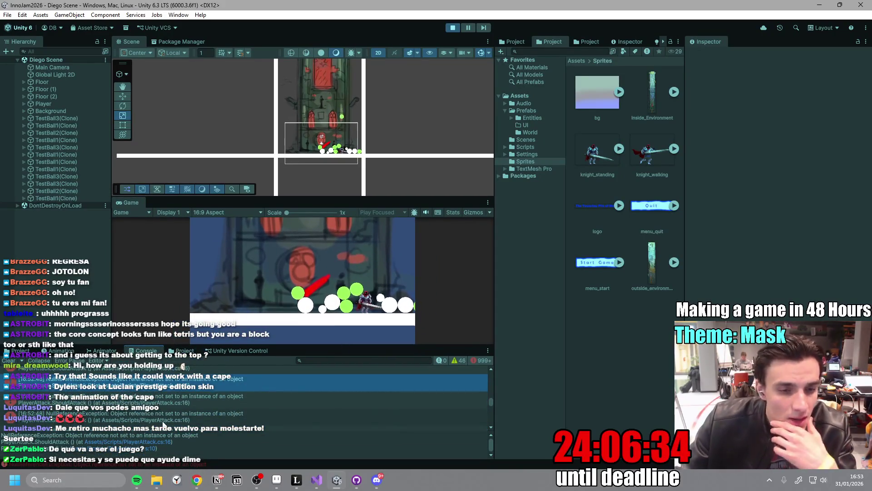
left_click(216, 398)
double_click(216, 397)
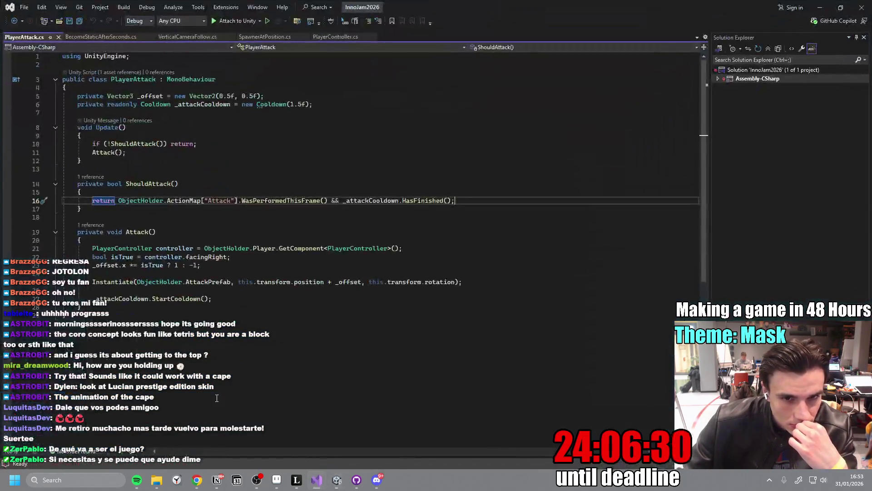
left_click(820, 6)
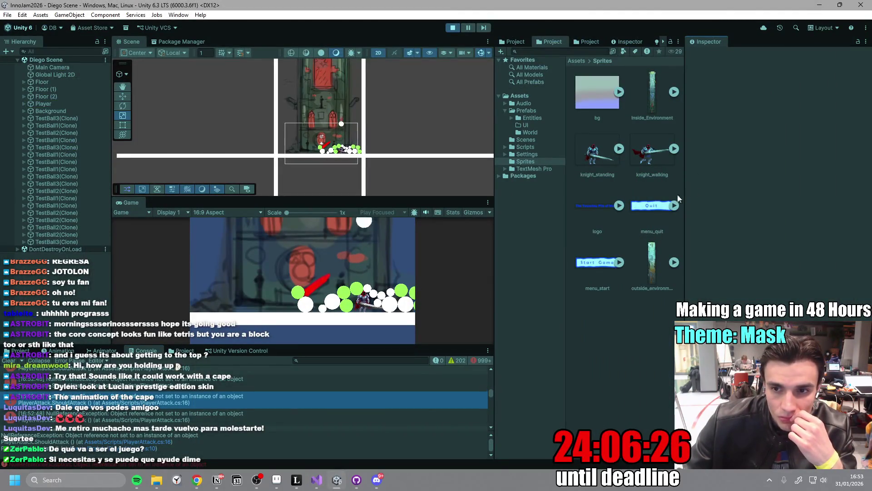
left_click(456, 27)
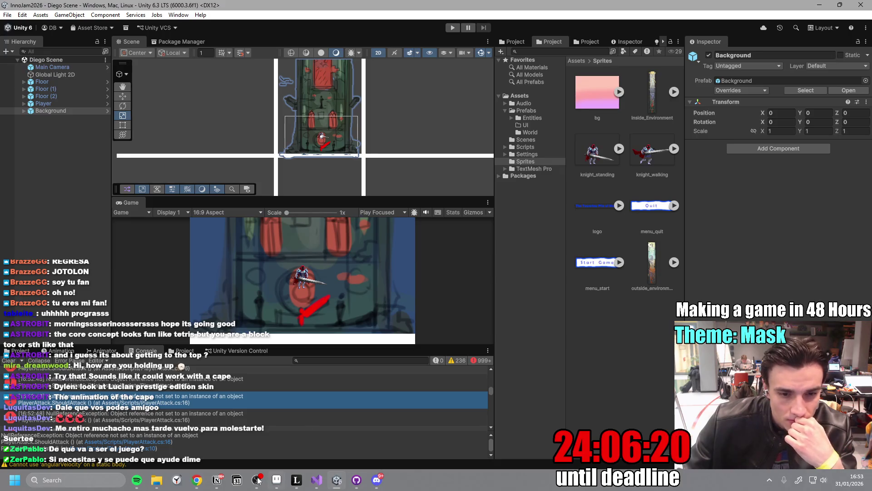
key("alt+Tab")
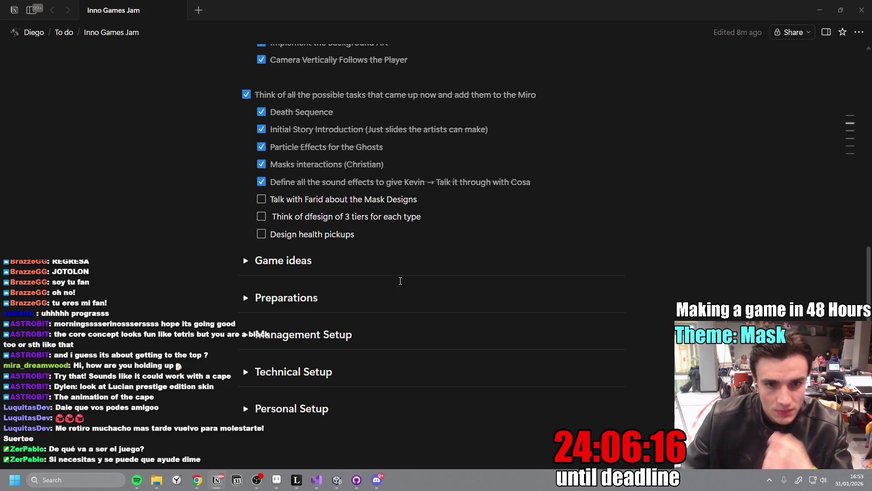
Fix 'dfesign' to 'design' and append 'and how they differe' to the tier to-do.
key("Delete")
left_click(459, 217)
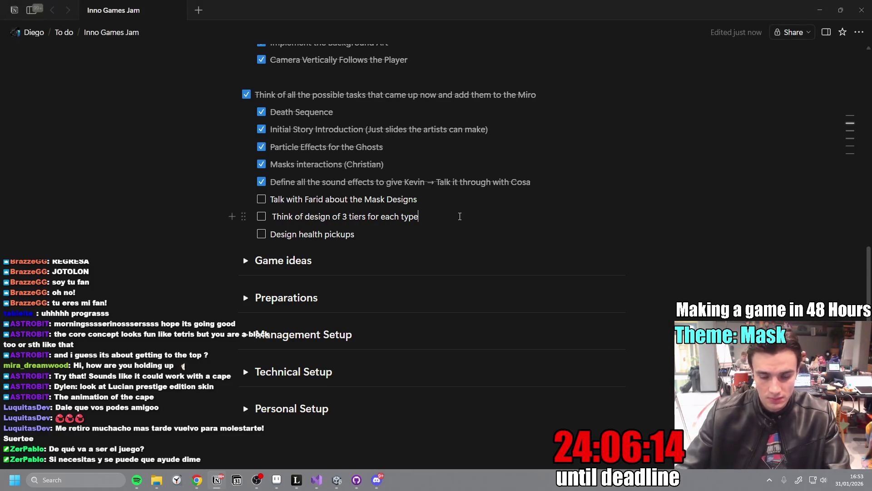
type("and how they differ")
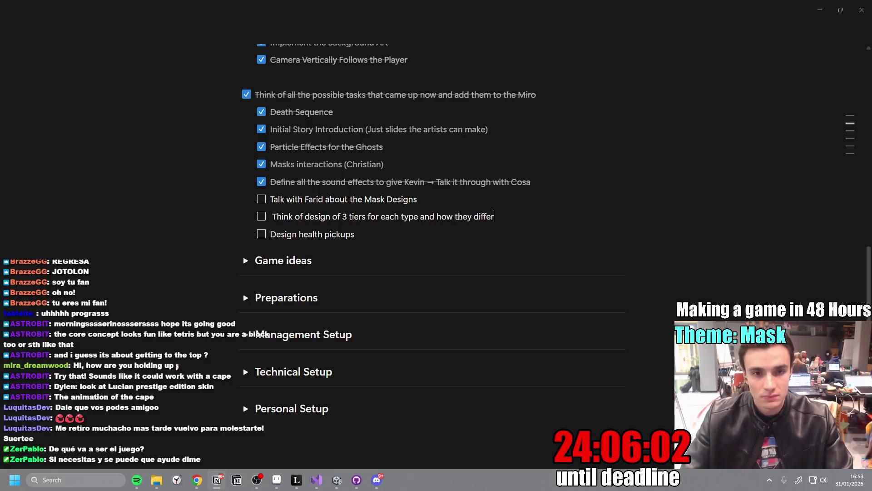
type("e")
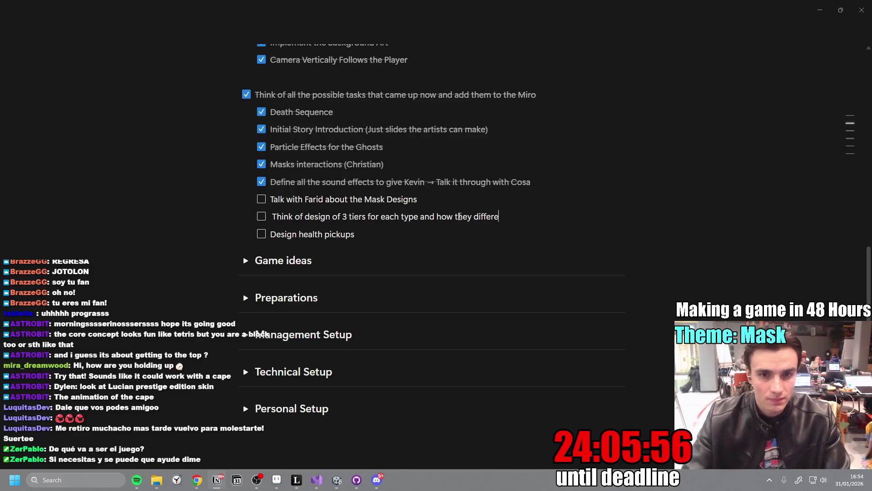
Check off the Mask Designs talk to-do.
left_click(451, 200)
key("ctrl+Return")
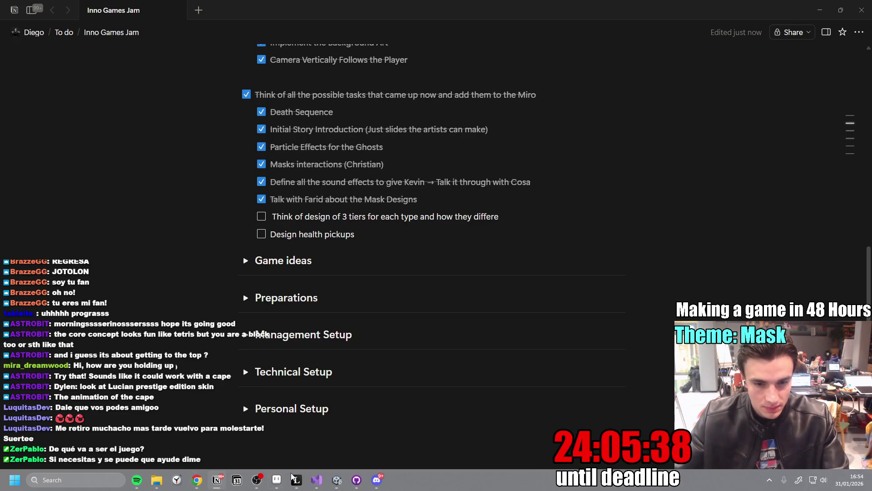
mouse_move(309, 475)
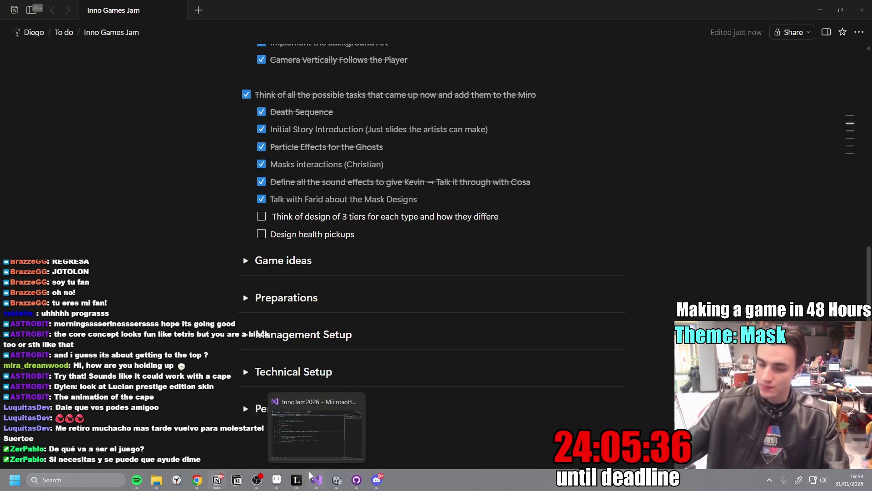
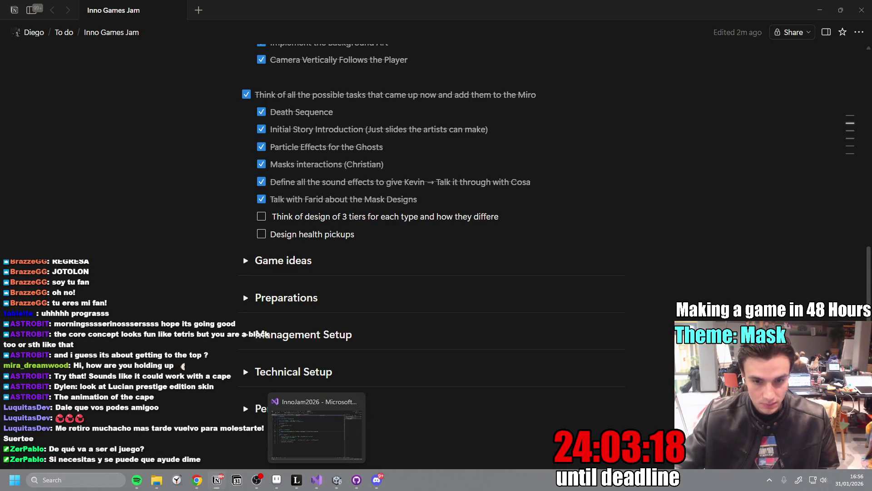
Review the Mask Tiers sketch in Discord, then check off the 3-tier mask design to-do.
left_click(378, 485)
left_click(765, 234)
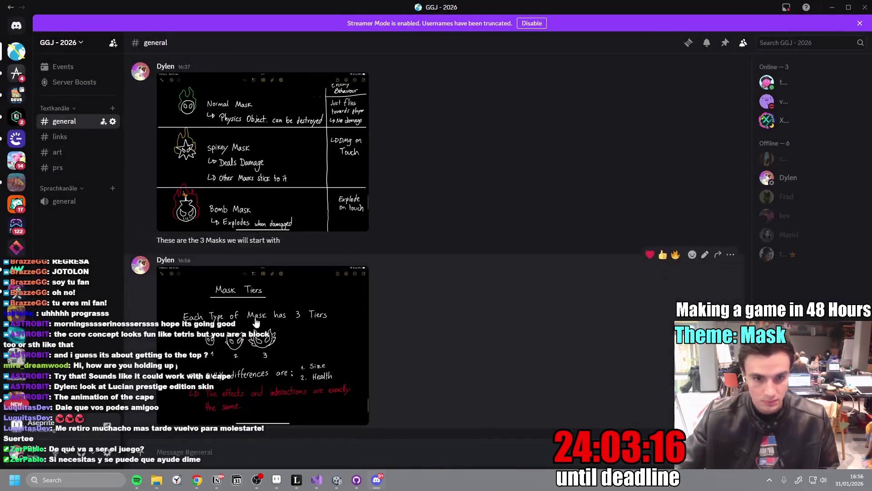
key("Right")
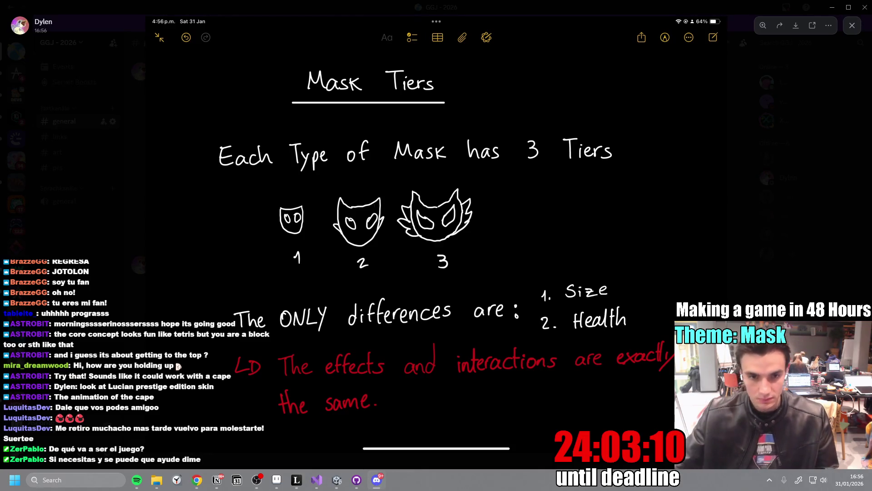
left_click(125, 135)
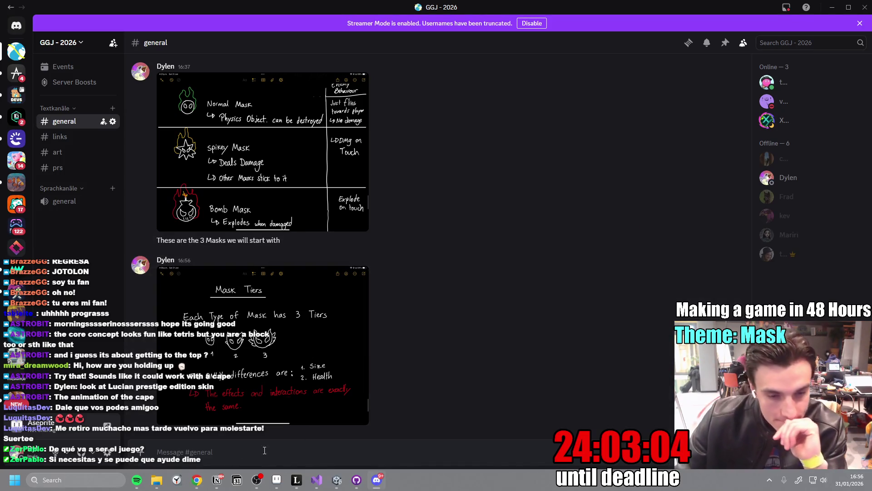
left_click(217, 479)
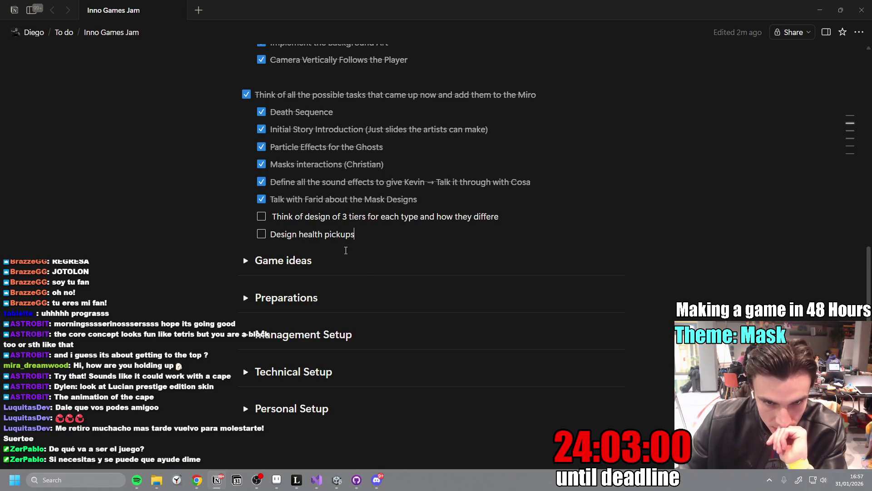
left_click(261, 216)
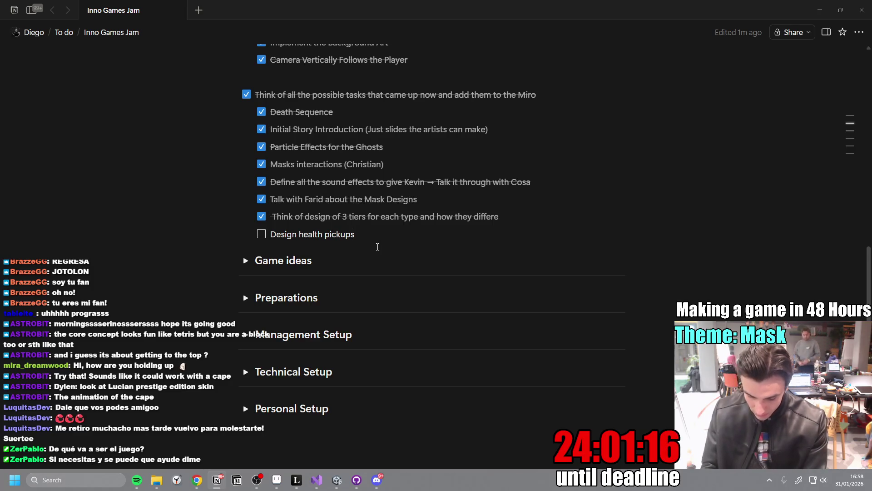
Add a to-do: enemy spawning is key to fun and pacing and must be designed deliberately.
key("Return")
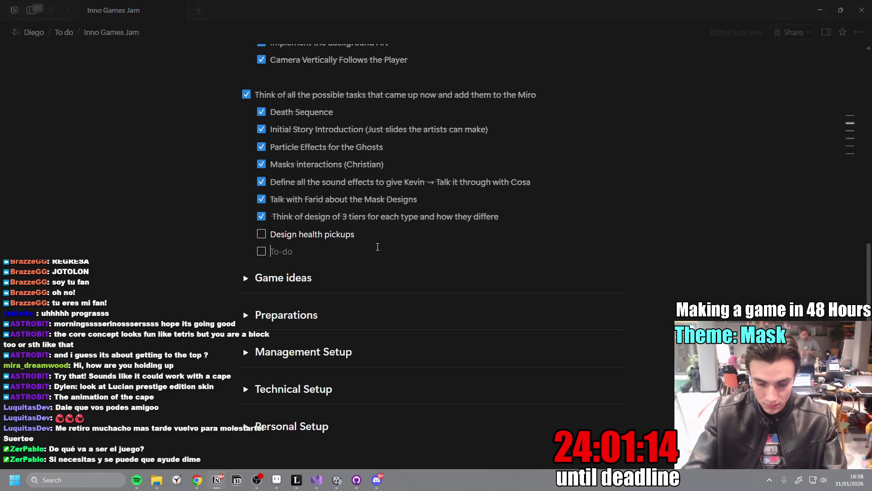
type("The Spawn")
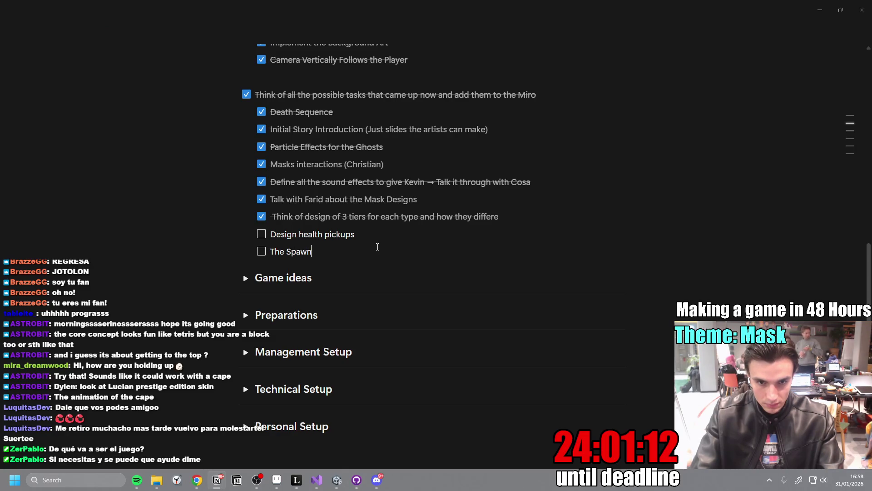
type("ing System of ")
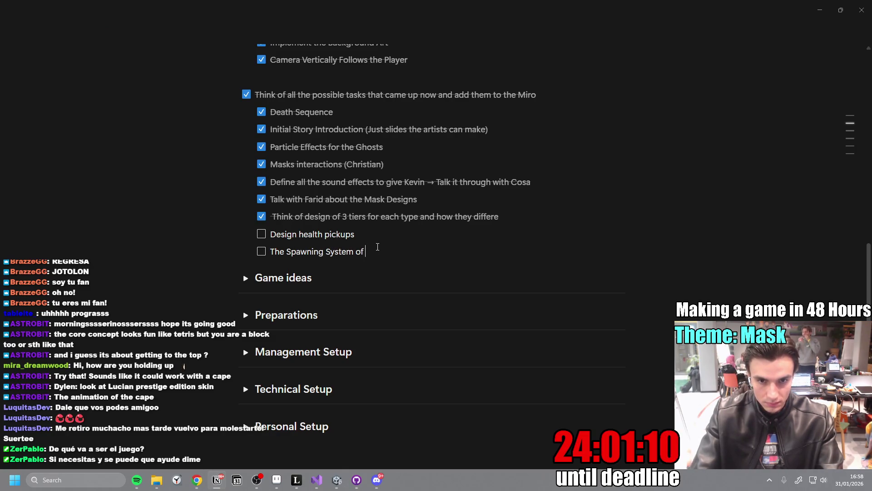
type("Enemie")
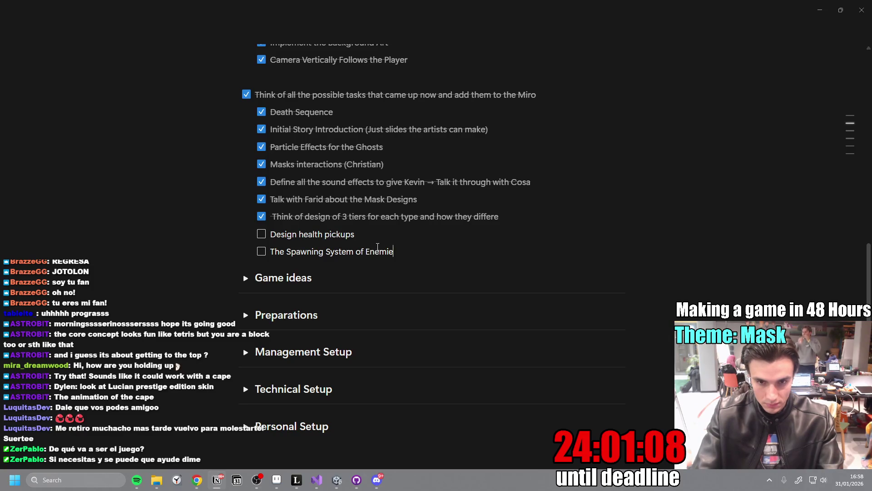
type("s will be absolut")
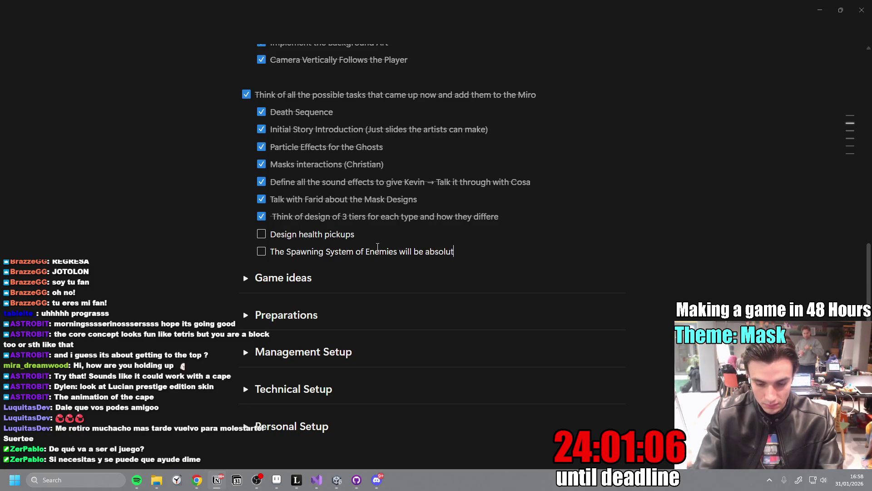
type("ely key to the ")
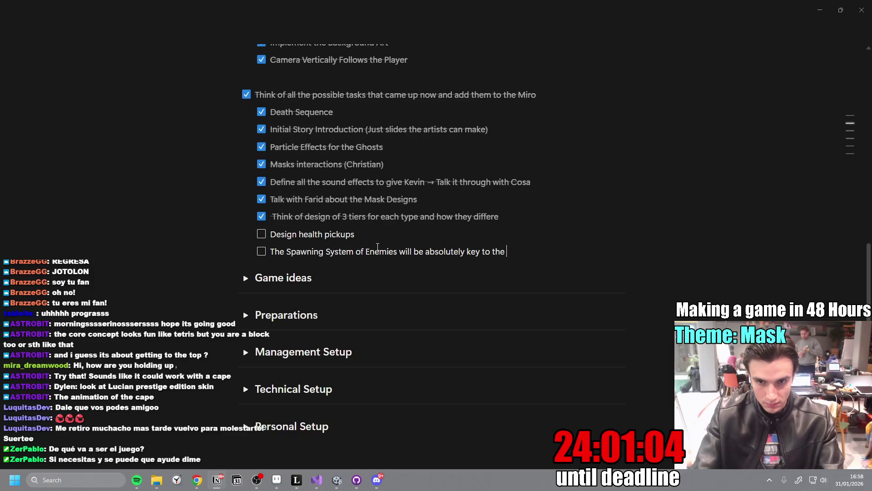
type("fun and pacin")
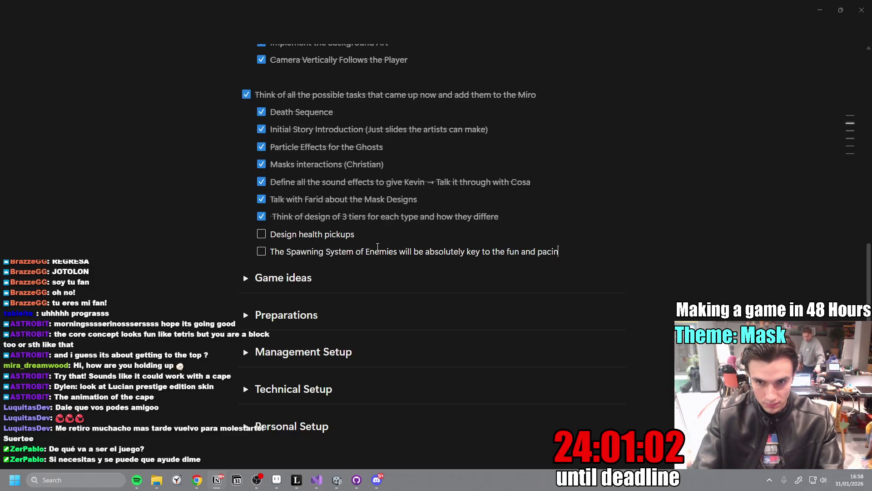
type("g. I need to d")
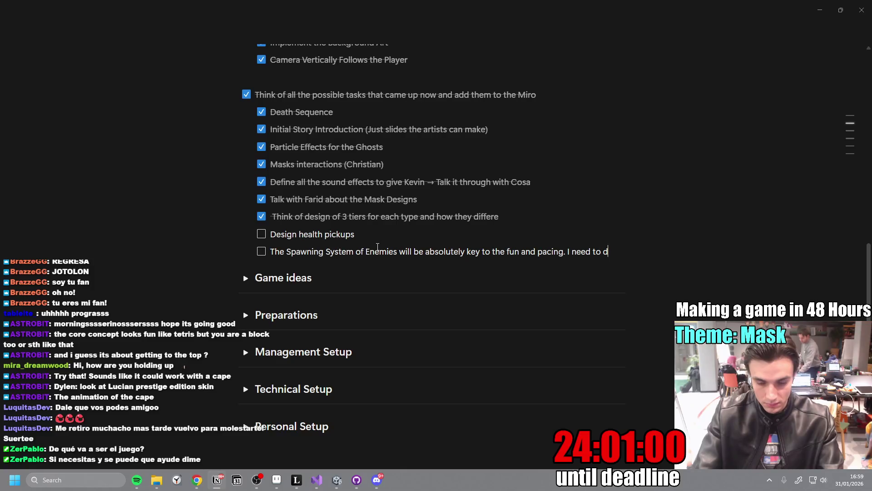
type("esign intent")
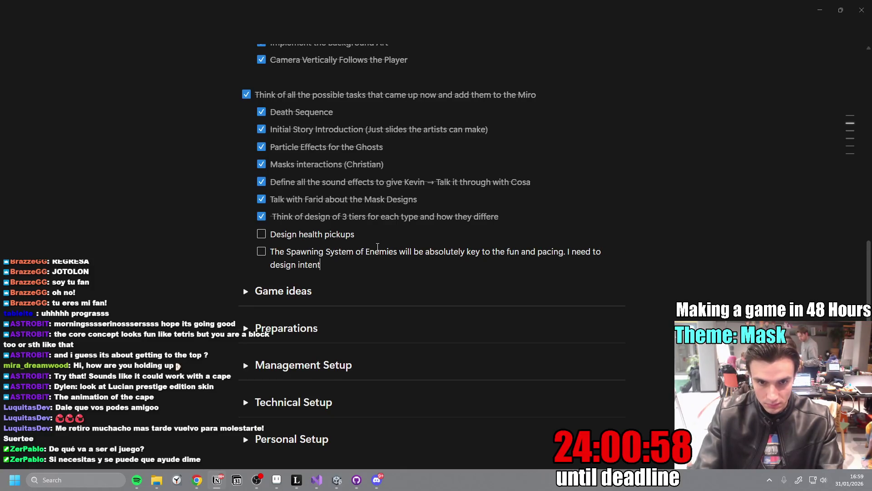
key("BackSpace")
key("BackSpace")
key("BackSpace")
key("BackSpace")
key("BackSpace")
type("t ")
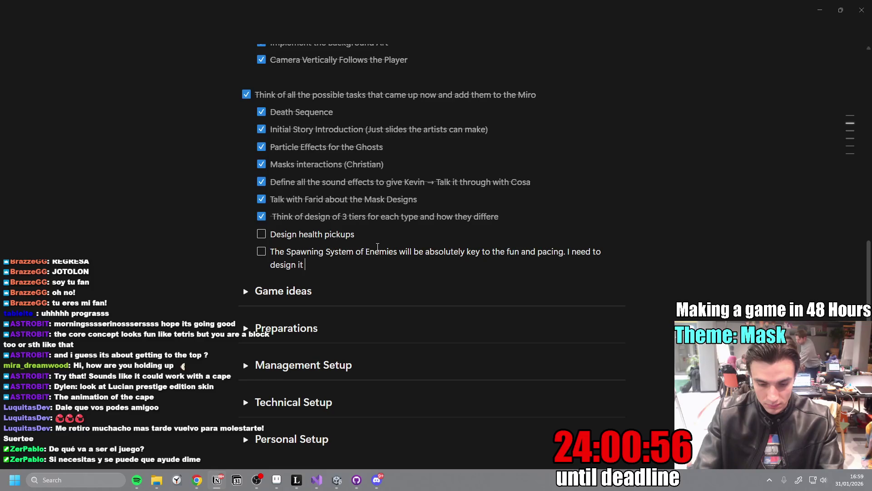
type("deliberatelyu")
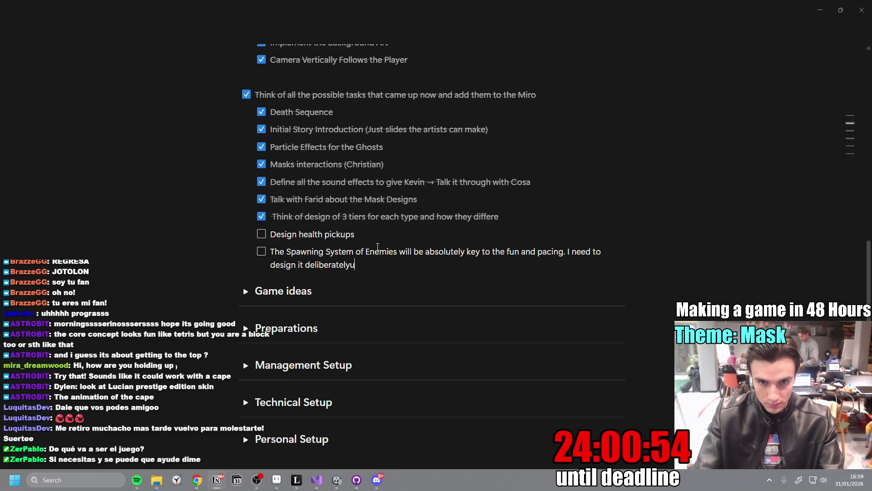
key("BackSpace")
type(" or it wont")
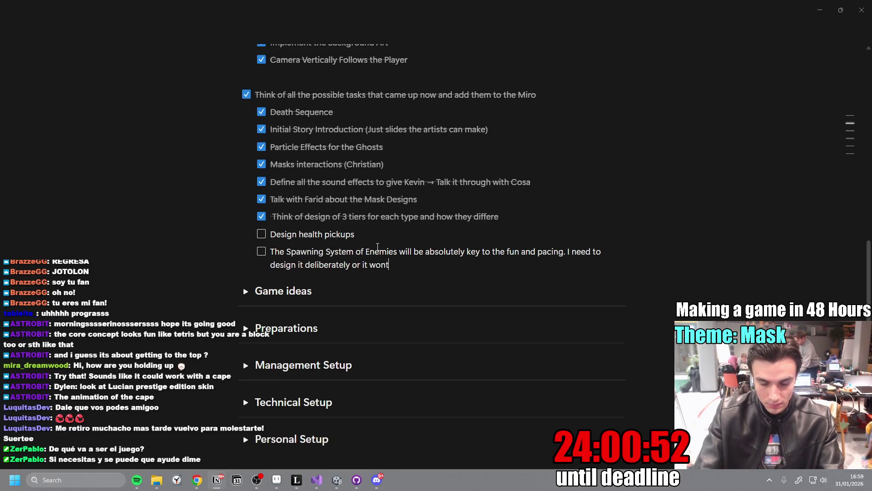
type("'t ")
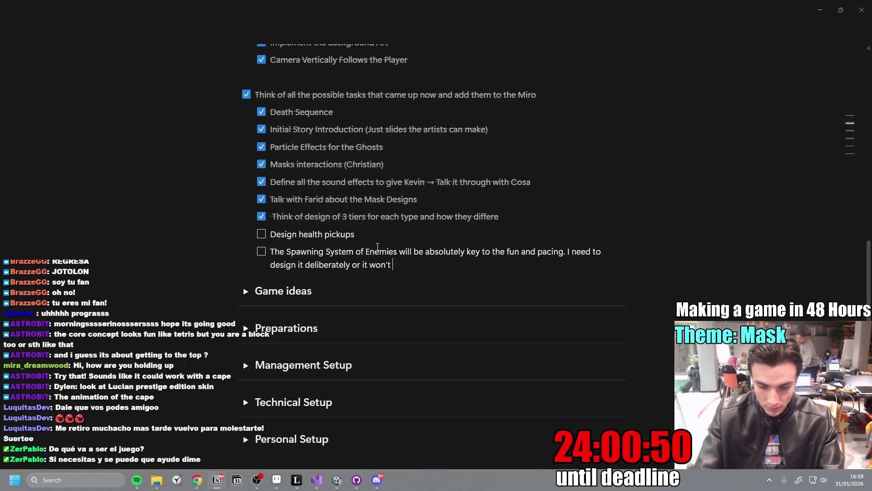
type("land")
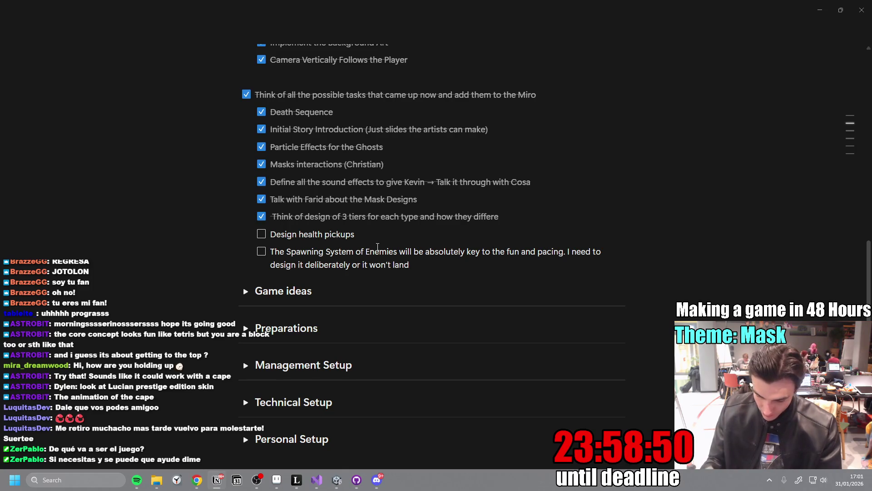
Check off 'Design health pickups' and bring up the InnoGameJam2026 GitHub page in the browser.
left_click(261, 234)
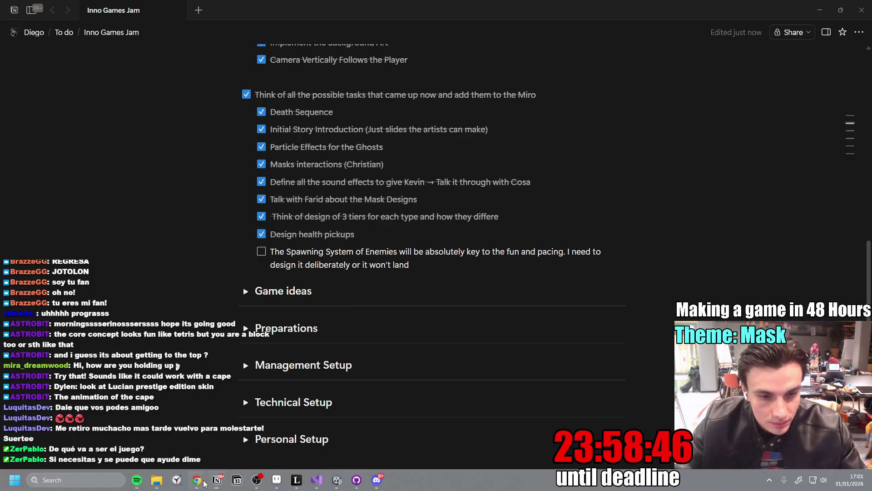
mouse_move(196, 480)
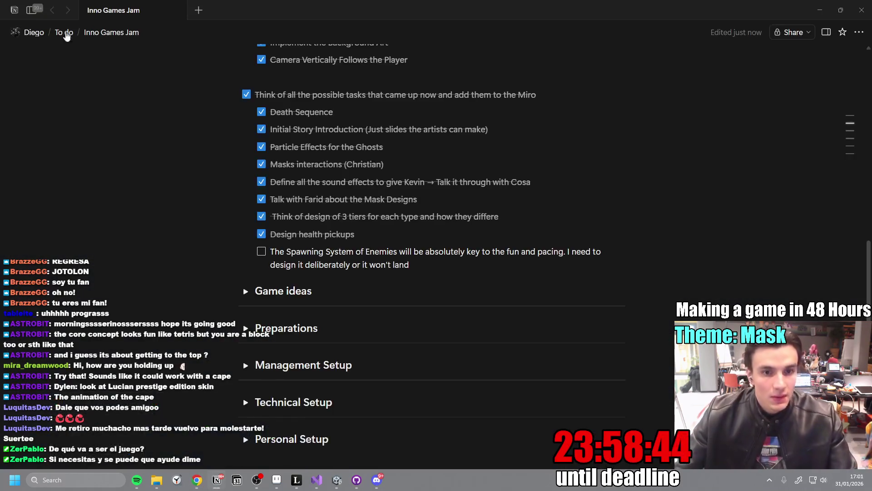
left_click(295, 429)
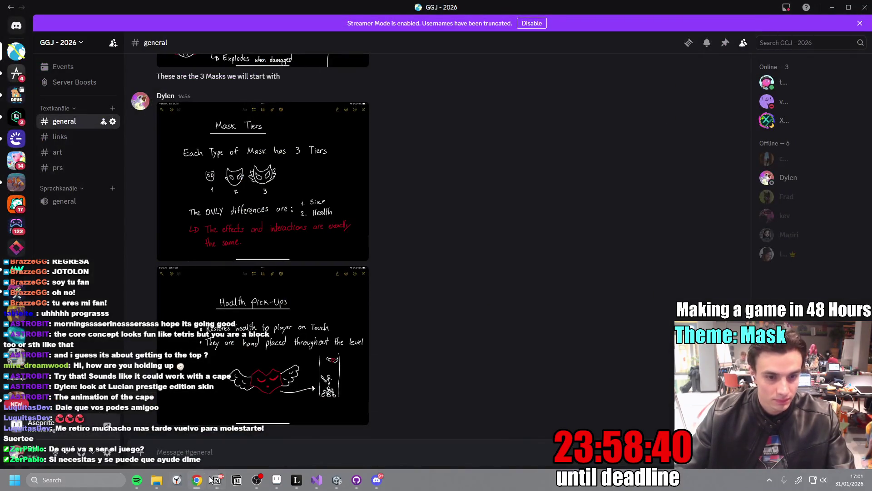
mouse_move(198, 481)
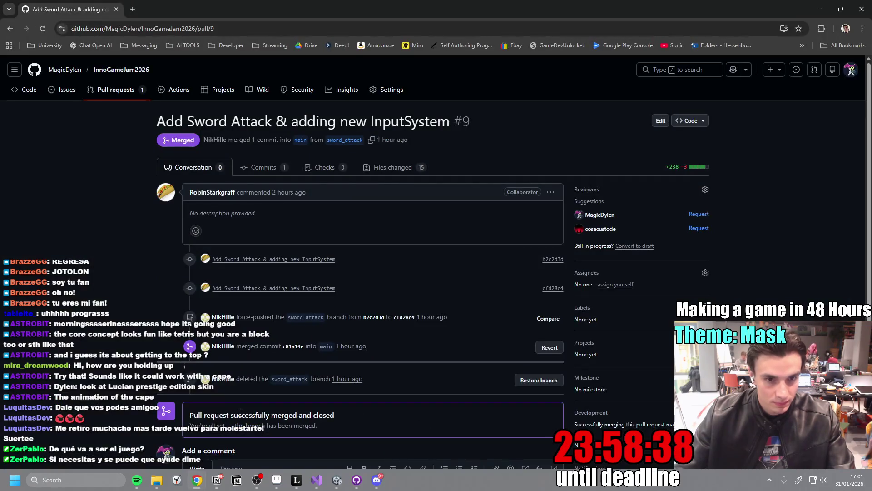
Merge pull request #11 'feat: actual interaction of masks' into main.
left_click(116, 91)
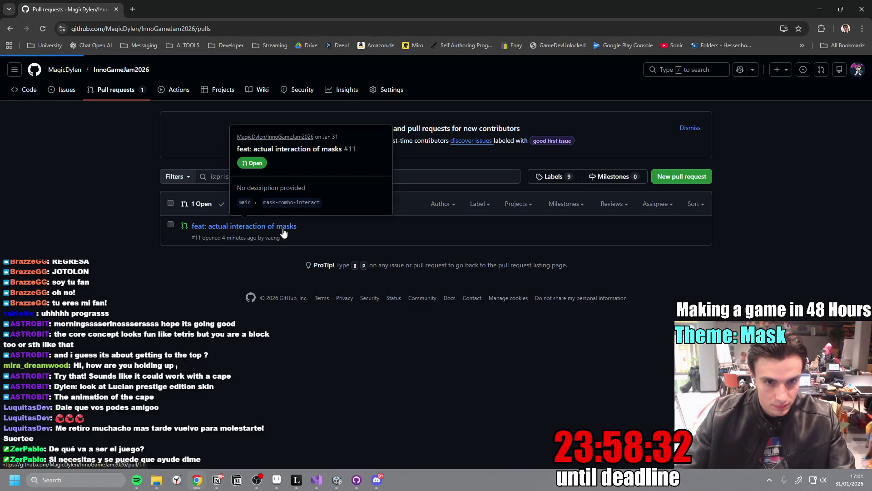
left_click(283, 231)
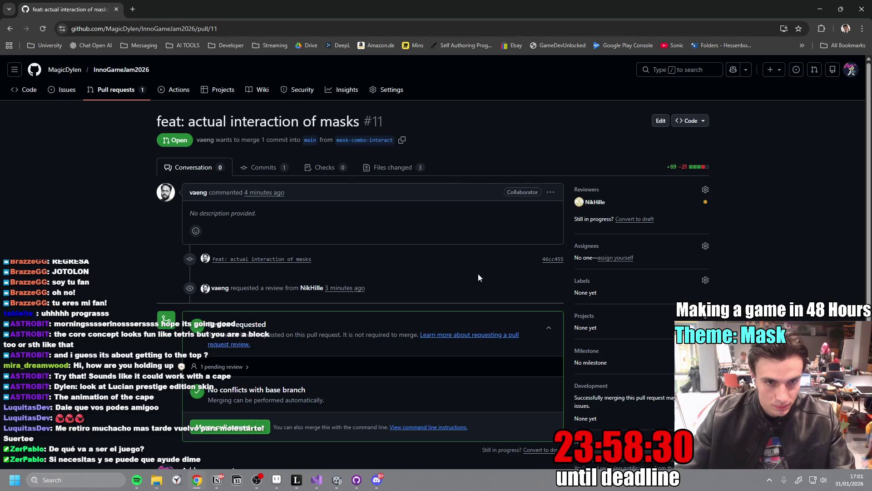
scroll(478, 277, "down", 4)
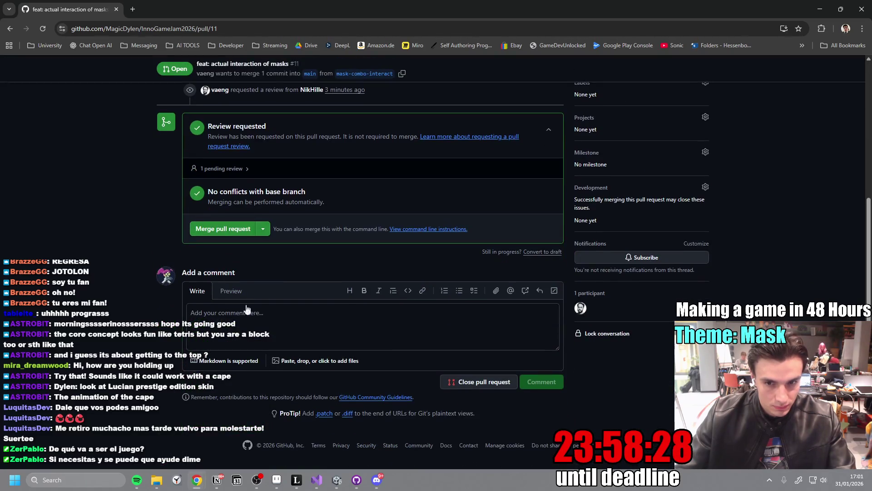
left_click(216, 231)
left_click(229, 278)
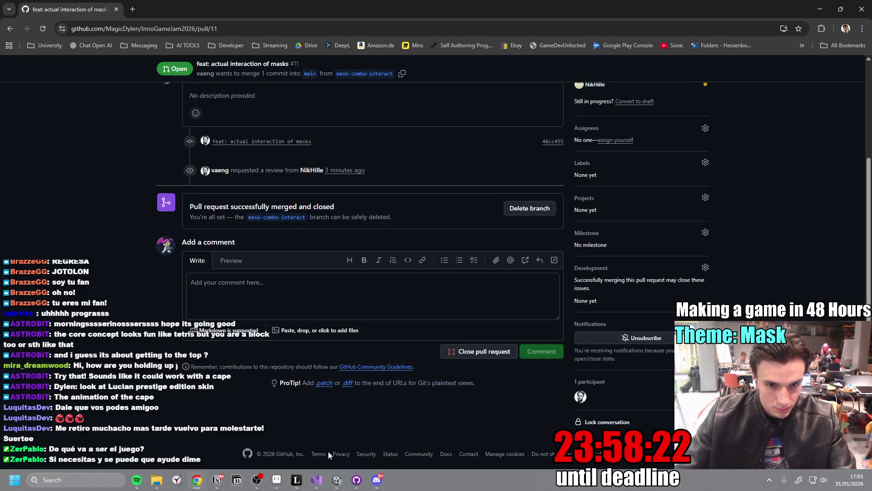
Discard the local ShaderGraphSettings.asset change in GitHub Desktop.
mouse_move(339, 481)
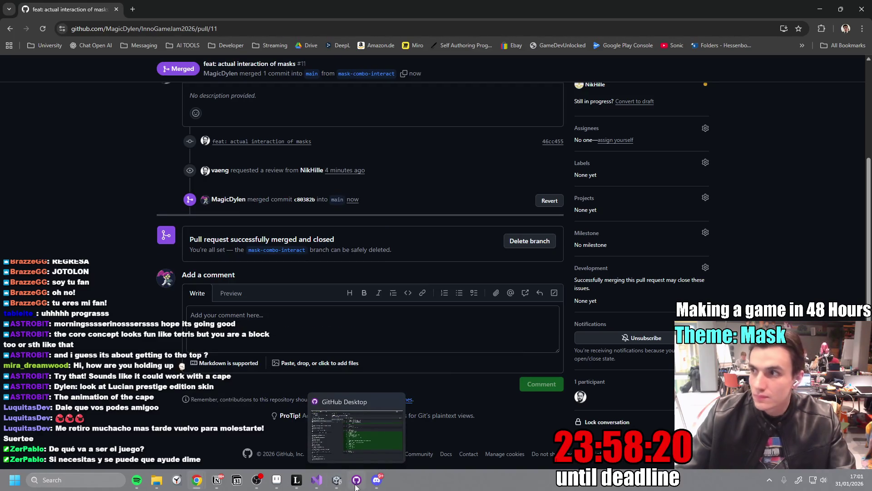
left_click(337, 393)
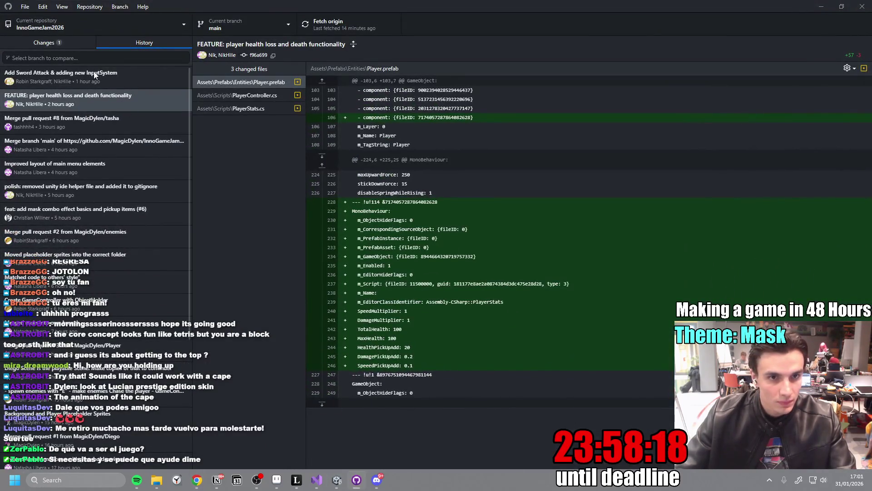
left_click(50, 45)
right_click(77, 84)
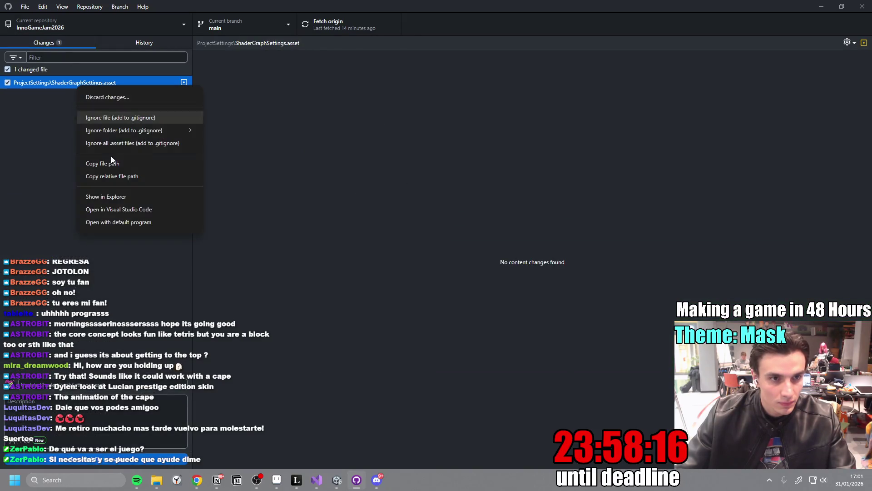
left_click(118, 98)
left_click(498, 280)
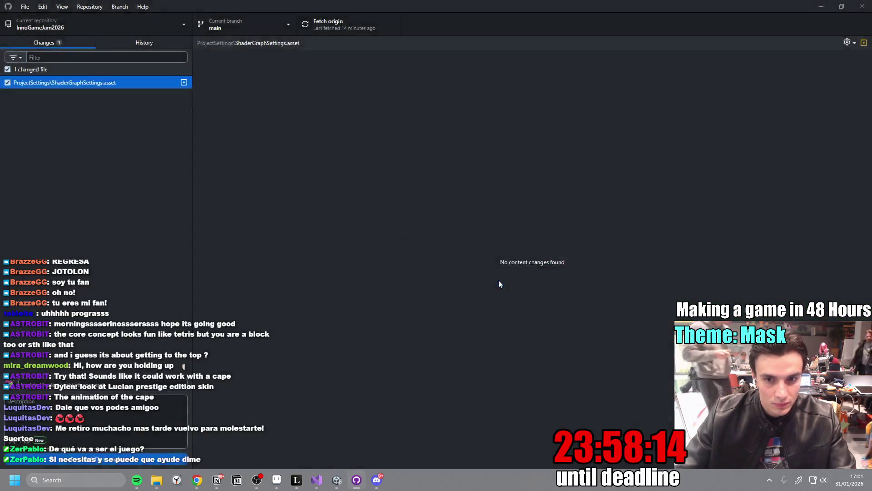
right_click(104, 83)
left_click(156, 93)
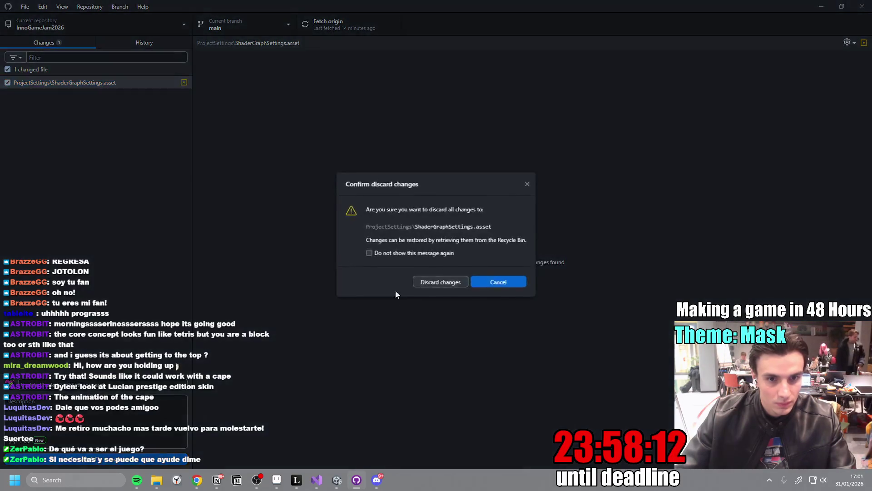
left_click(429, 281)
Fetch origin and pull the two new commits into local main.
left_click(365, 32)
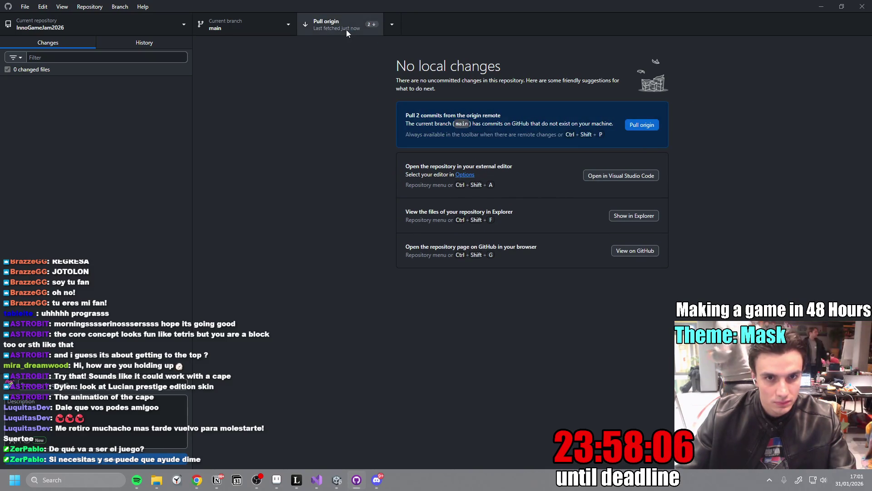
left_click(346, 29)
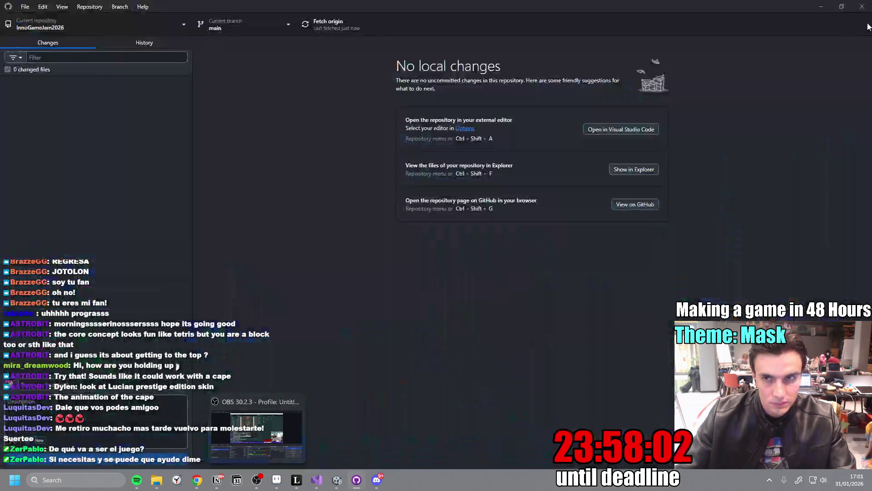
left_click(823, 7)
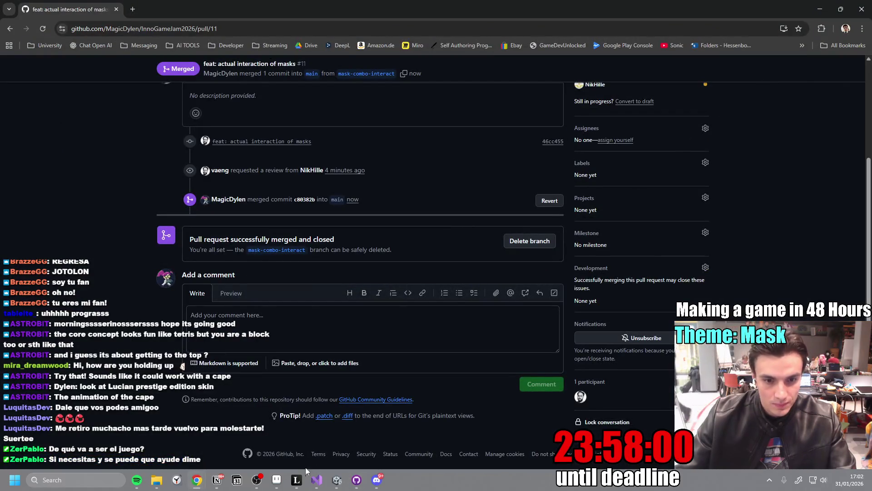
Add a to-do about getting the masks and player controller together in one scene.
left_click(216, 482)
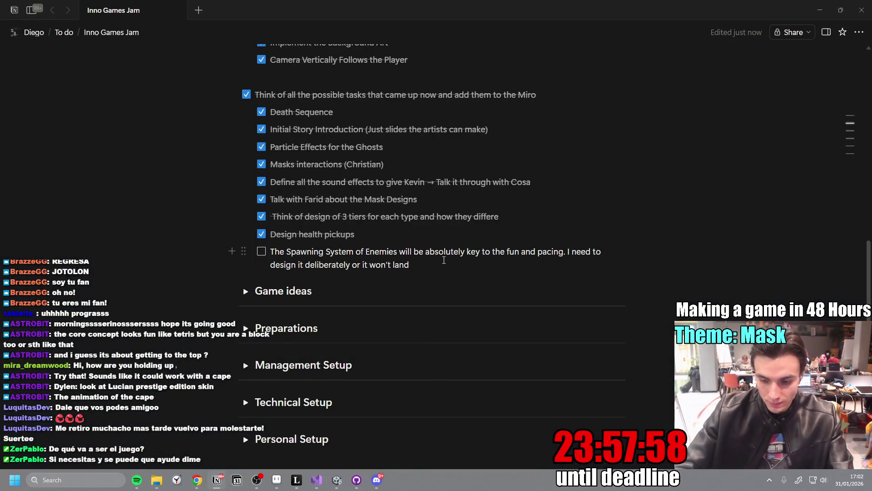
key("Return")
type("Getg th")
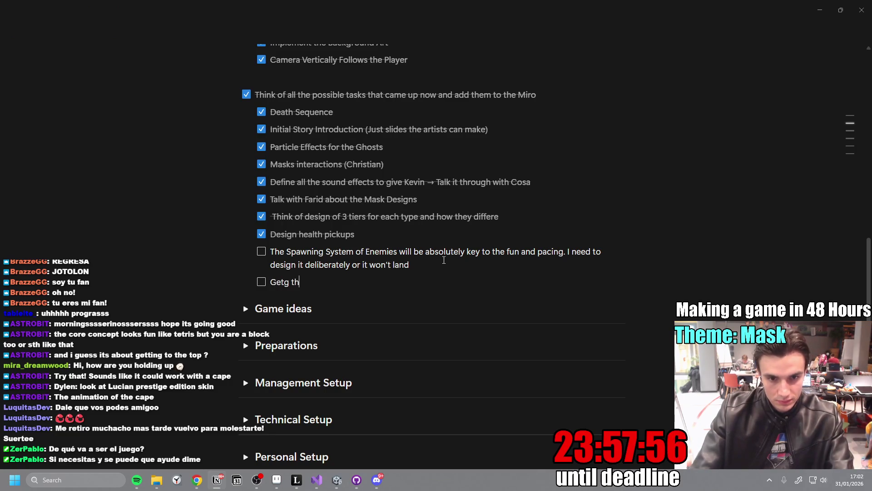
type("raction of the Masks and the Playe")
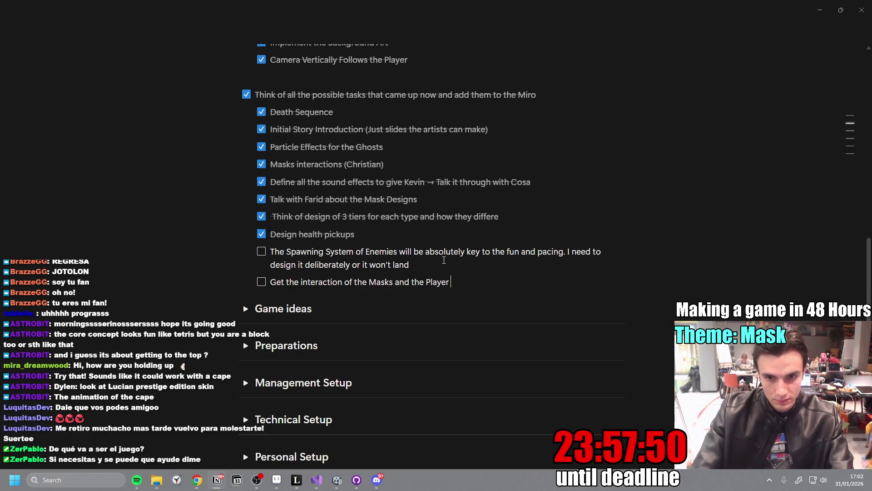
type("roller in one Scene working toge")
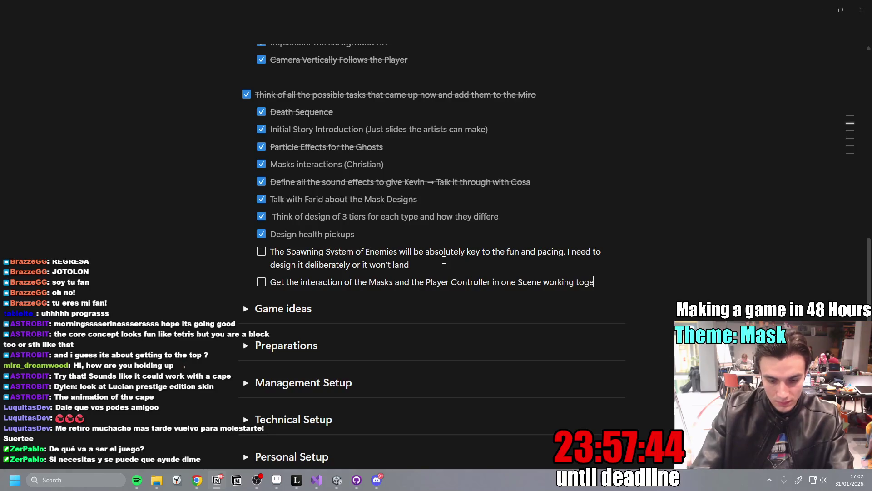
type("ther")
Insert a new task above the spawning note with a 'Health Pickups' sub-task.
left_click(445, 266)
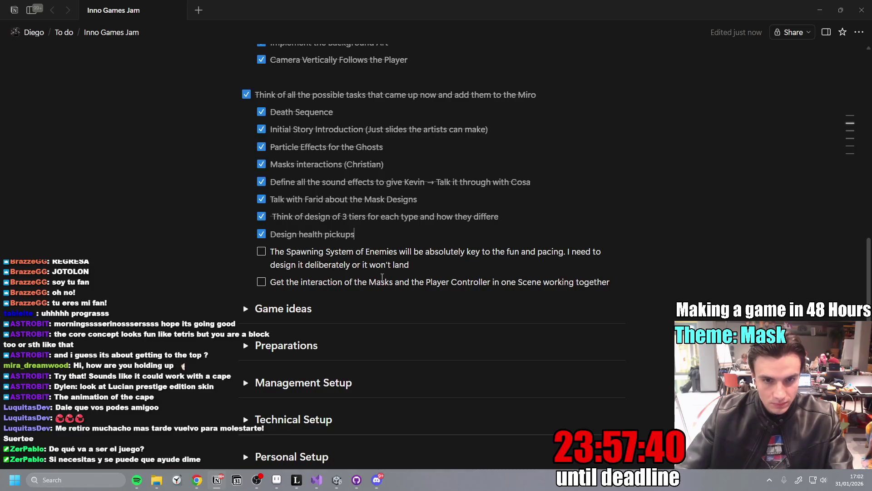
key("Return")
type("Cre")
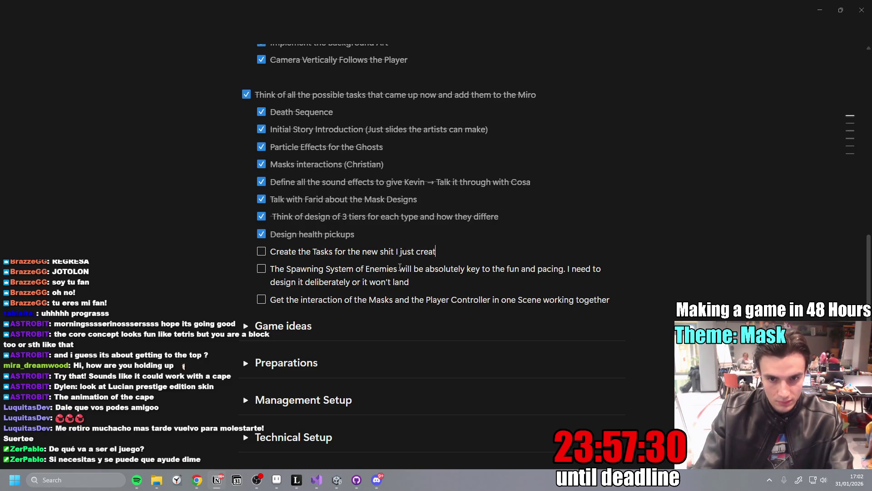
key("Return")
key("Tab")
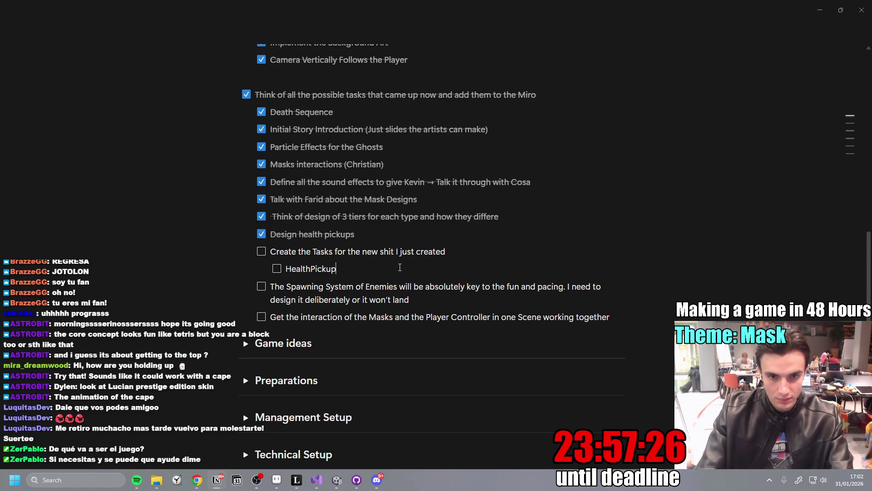
key("BackSpace")
key("BackSpace")
key("BackSpace")
type("Pi")
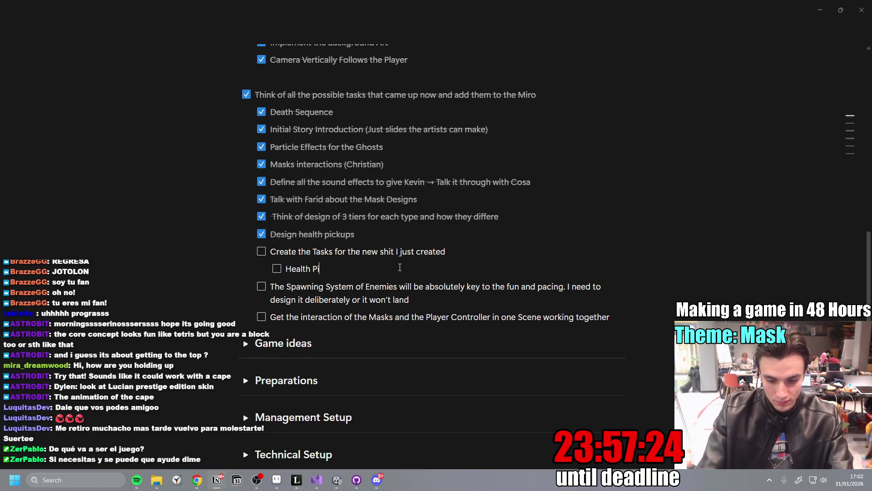
type("ckups")
Add 'Masks Design (3 Types, 3 Tiers each)' and 'Masks Implementation' sub-tasks.
key("Return")
type("3 t")
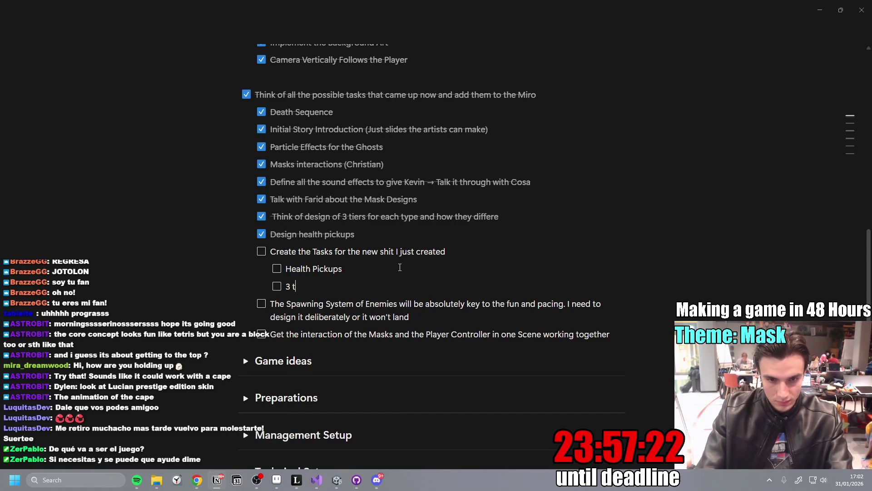
key("BackSpace")
key("BackSpace")
key("BackSpace")
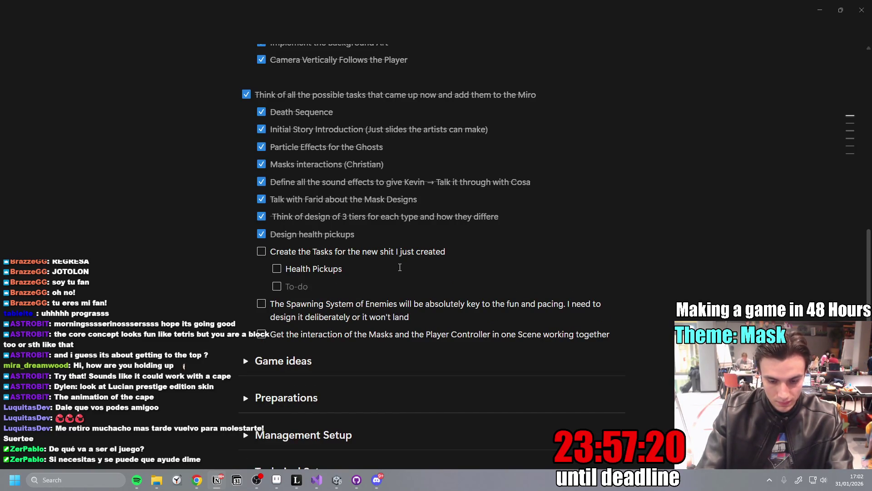
type("Masks Design (9")
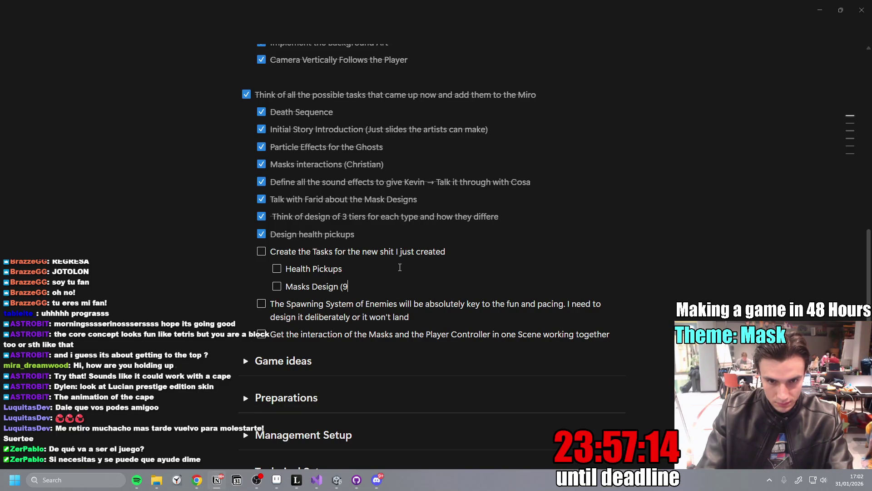
type("3 Typ")
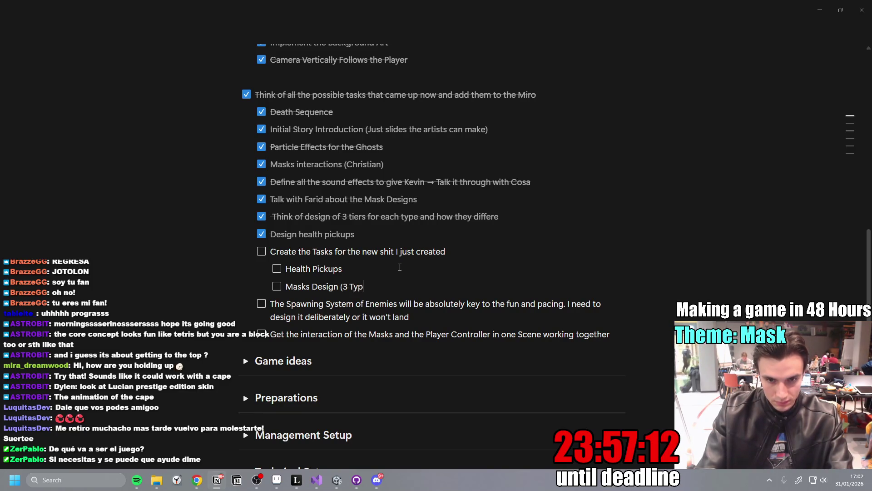
type("es, 3 Tier")
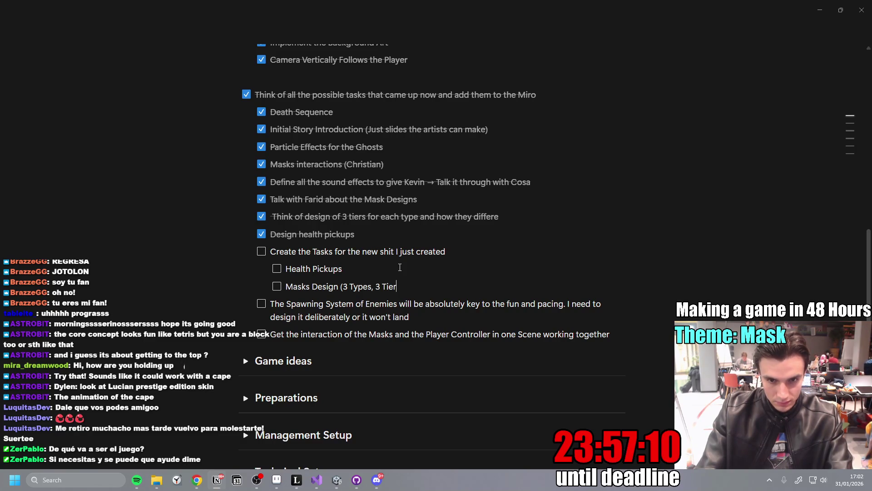
type("s each")
key("Return")
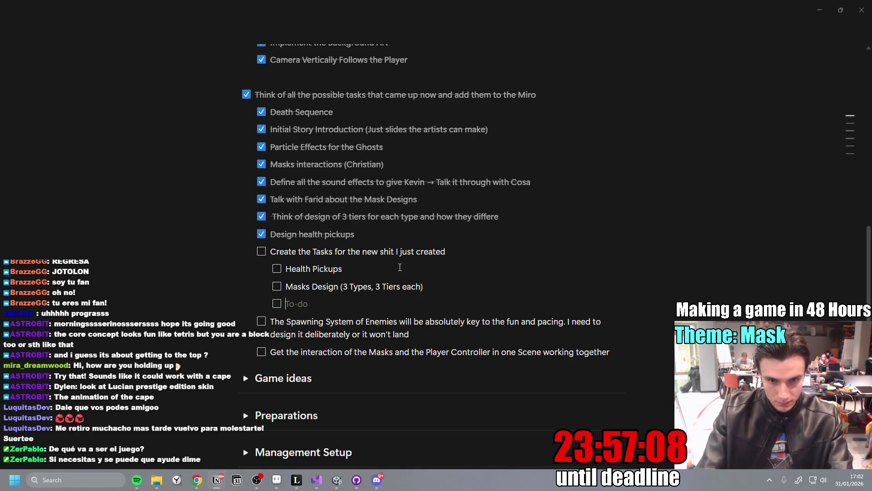
type("Masks Implementation")
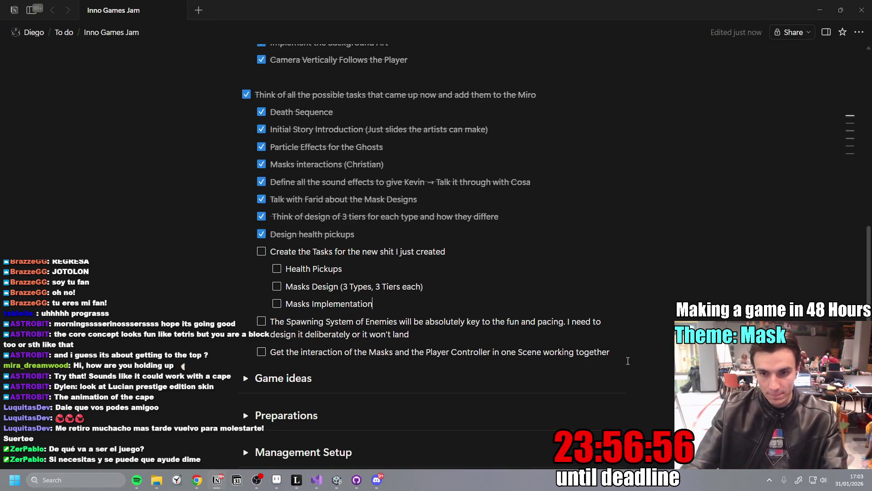
Add a to-do to check out the particles and see if they need further work.
key("Return")
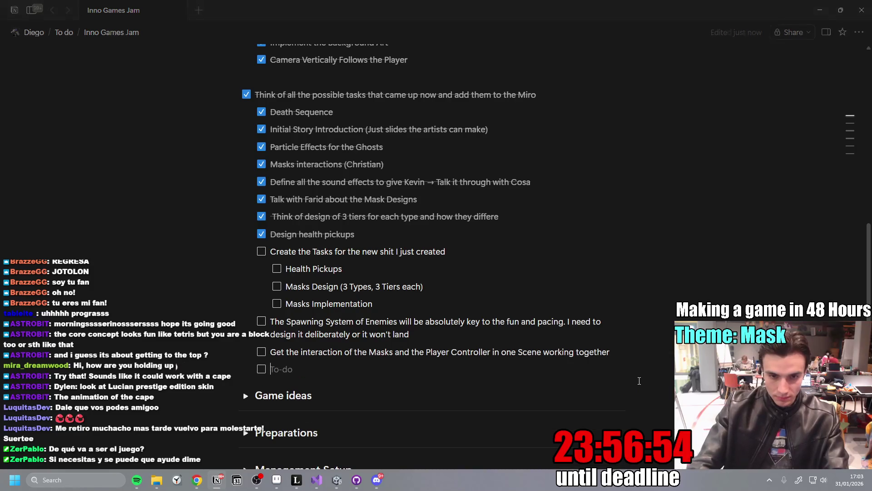
type("Ch")
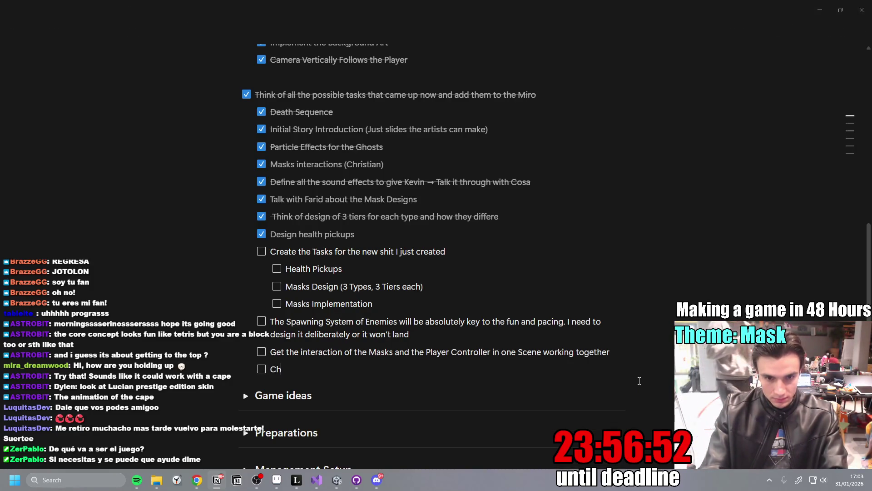
type("eck out the P")
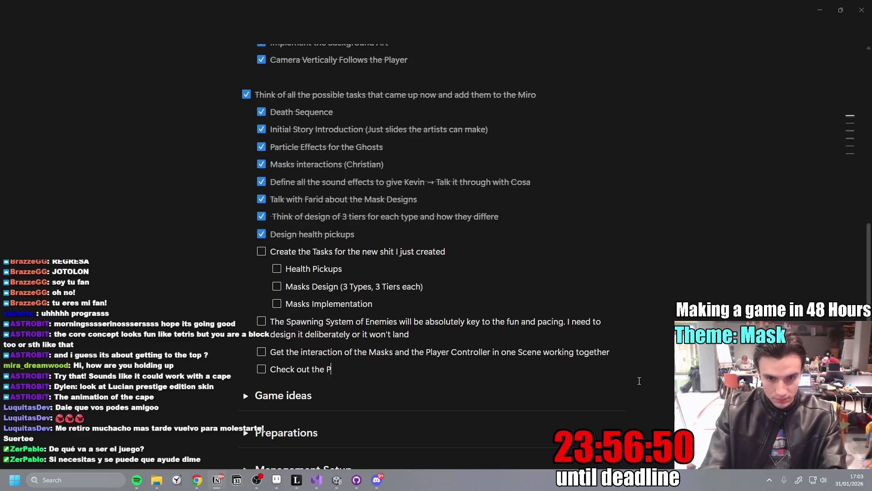
type("articles a")
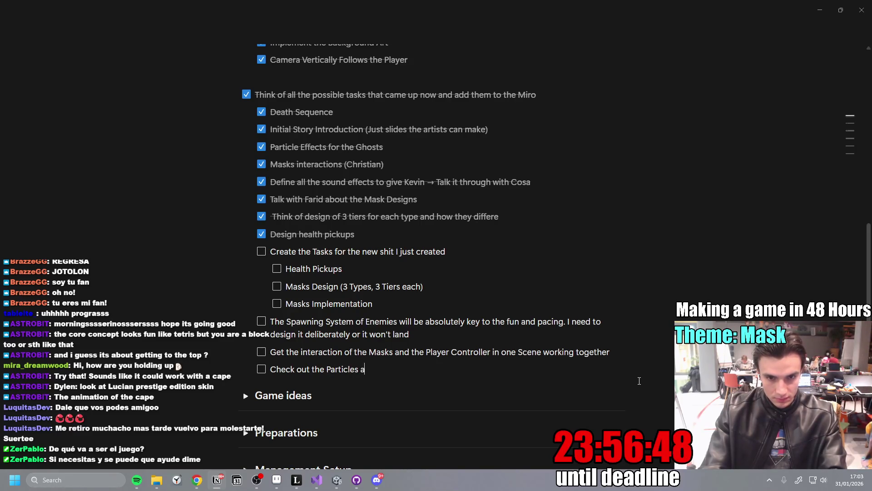
type("nd see if")
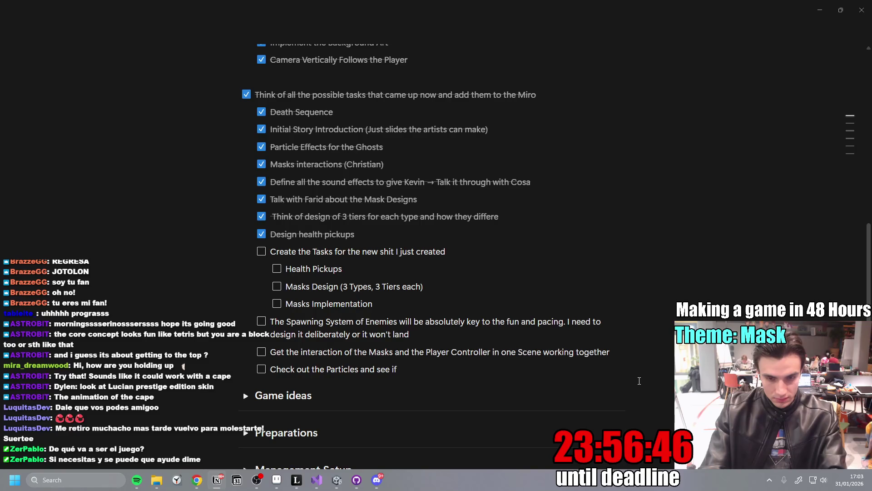
type(" they need help")
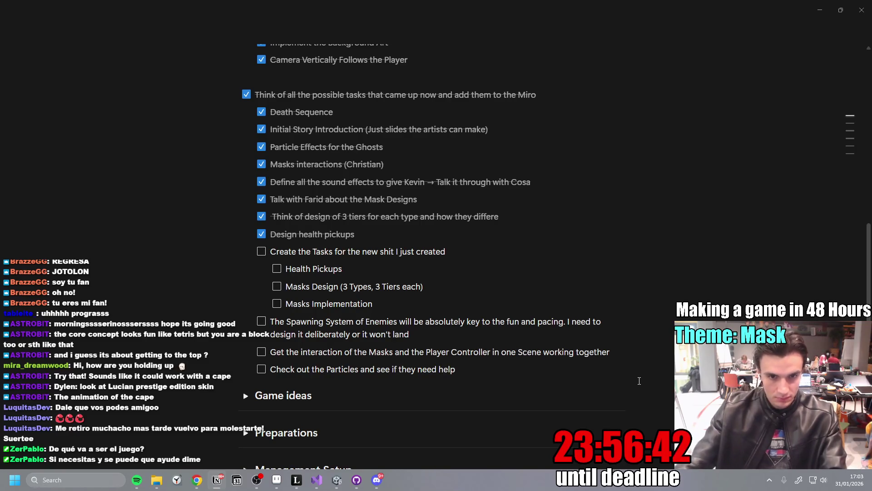
scroll(370, 328, "up", 2)
scroll(306, 321, "up", 1)
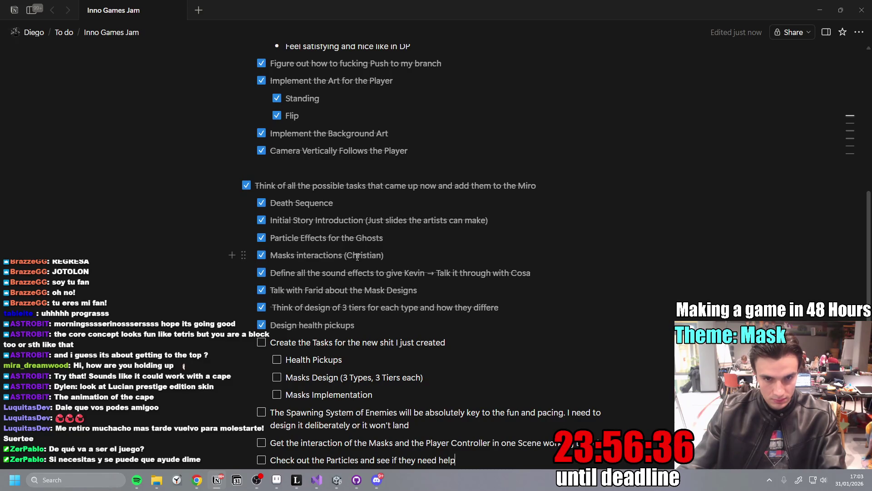
scroll(342, 255, "down", 2)
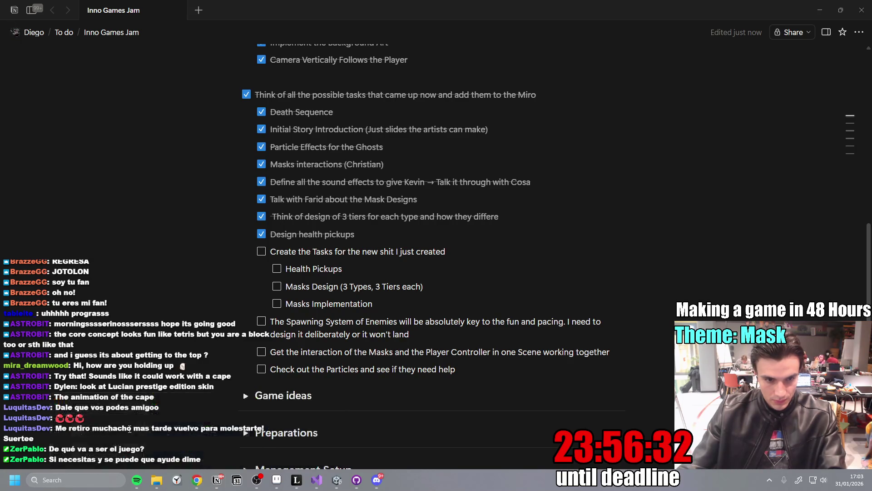
left_click(198, 484)
Close the separate pull request window and bring Miro's To do list into view.
left_click(301, 426)
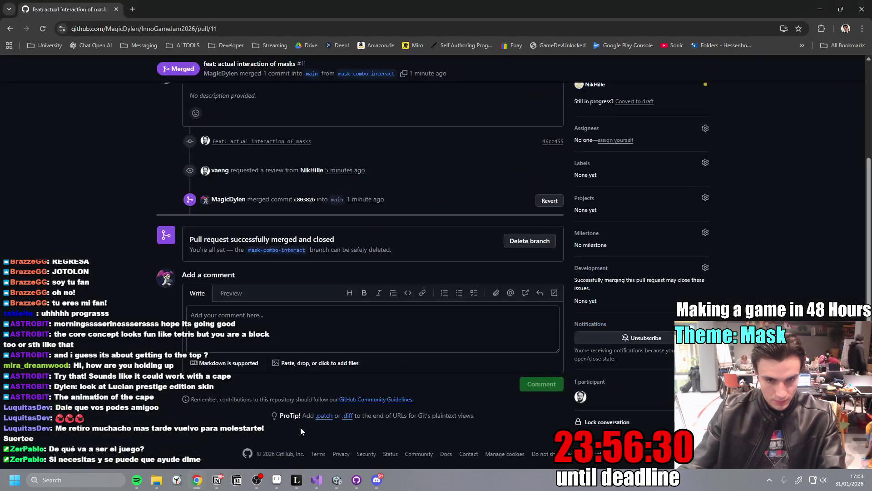
left_click(840, 9)
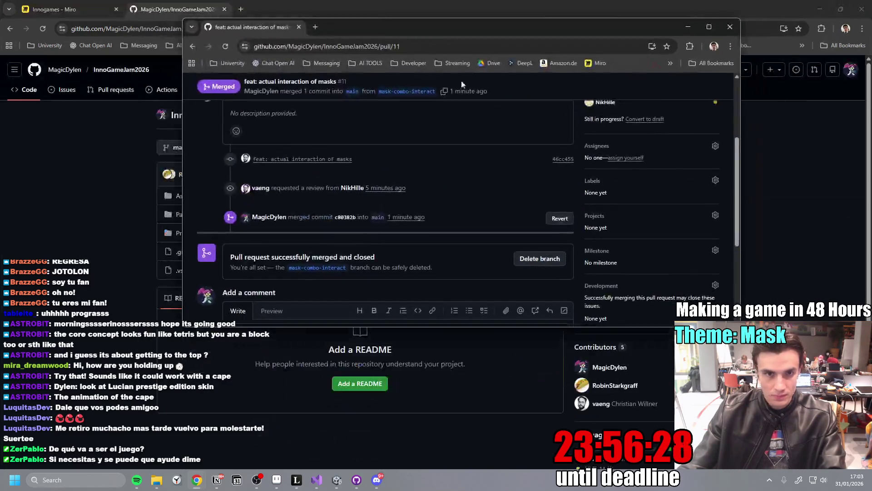
left_click(709, 27)
left_click(862, 9)
left_click(68, 9)
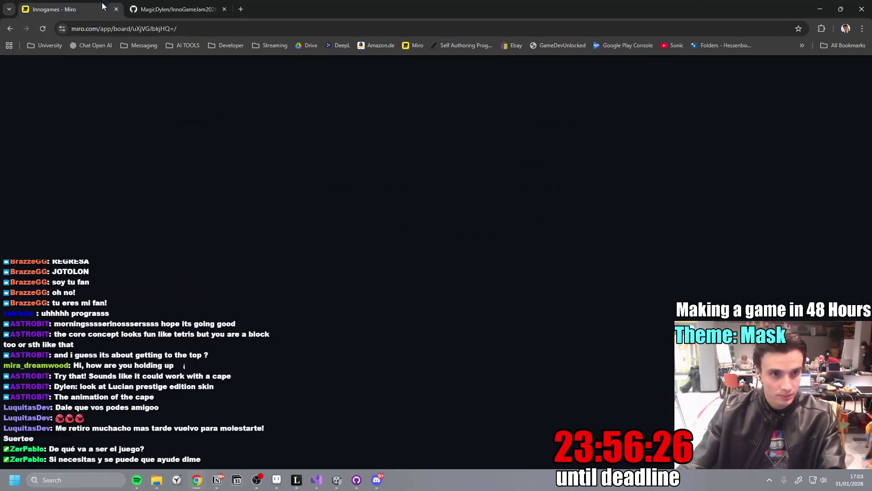
scroll(363, 275, "down", 5)
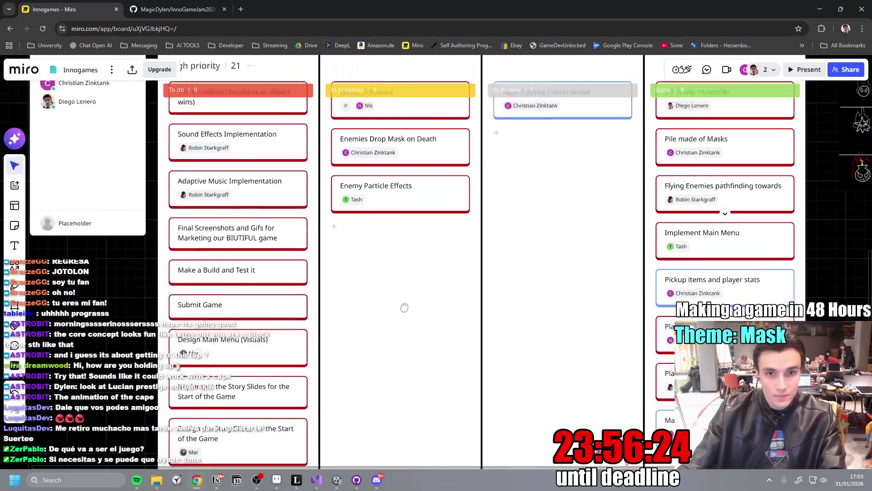
left_click_drag(403, 306, 377, 393)
scroll(377, 393, "left", 4)
scroll(377, 393, "down", 10)
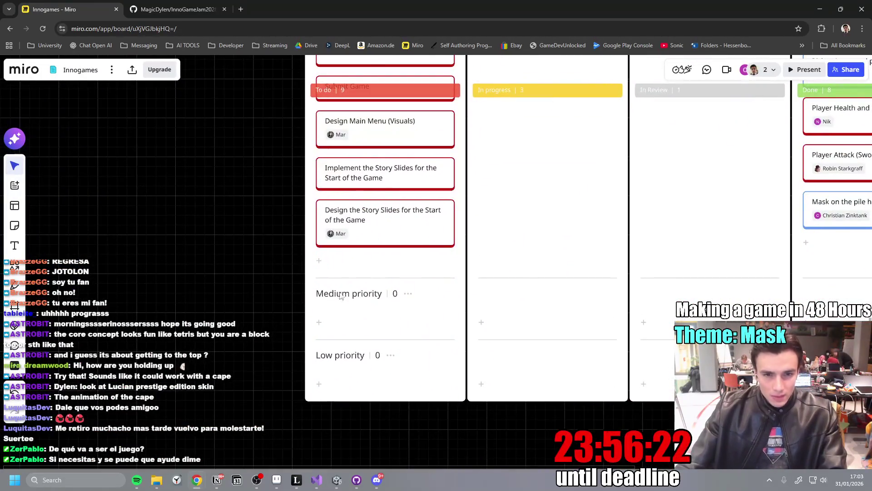
Add 'Health PickUps (Implementation)' and 'Health PickUps (Art Animation)' cards under High priority.
left_click(323, 265)
type("Health ")
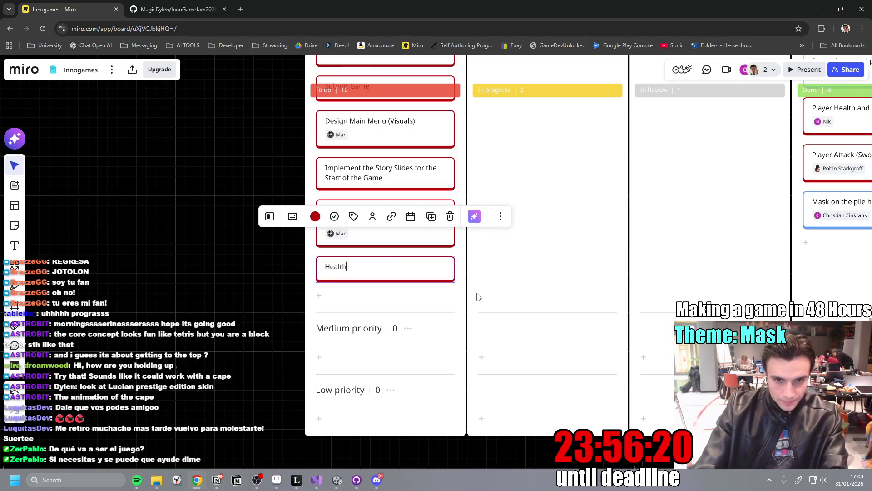
type("PickUIp")
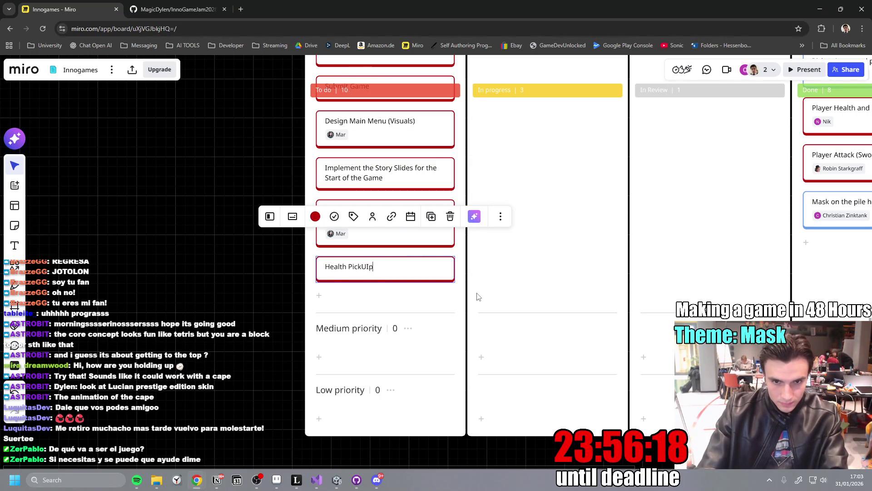
key("BackSpace")
key("BackSpace")
type("ps (I")
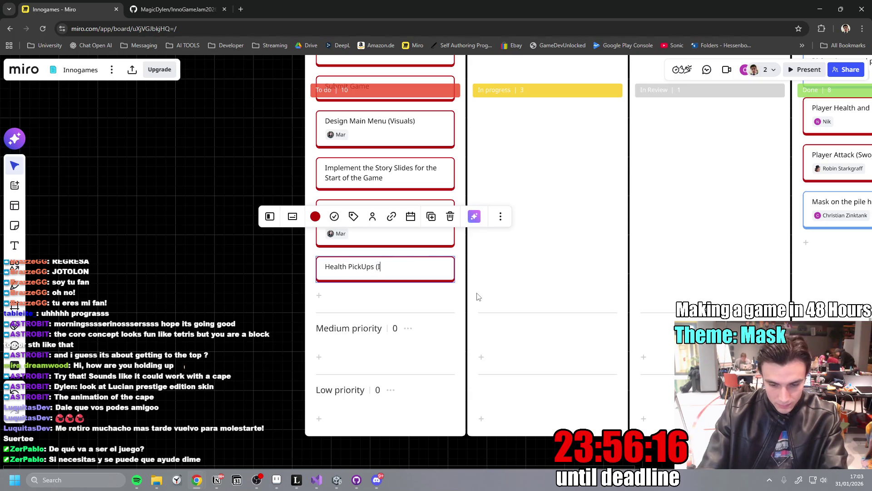
type("mplementation)")
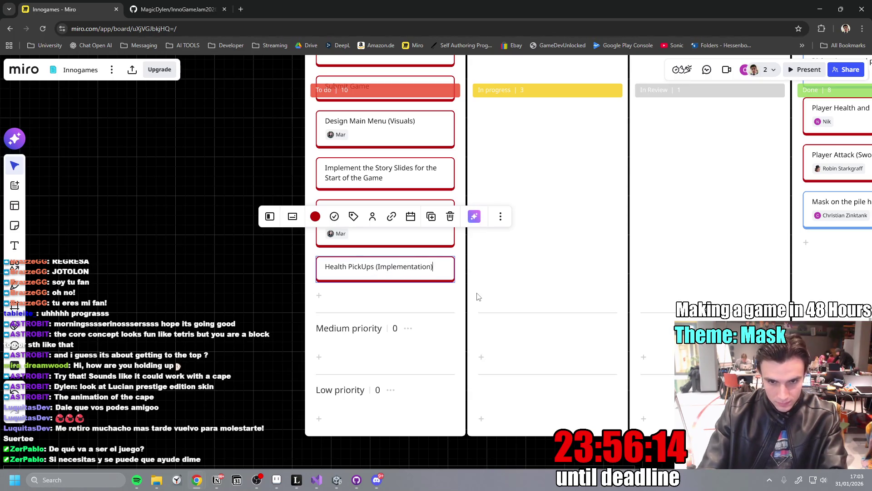
key("Return")
type("Health Pick")
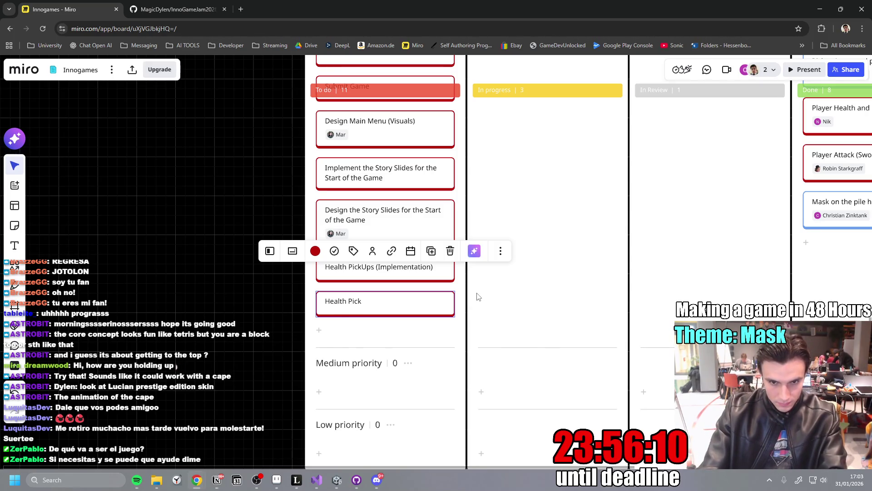
type("Ups (A")
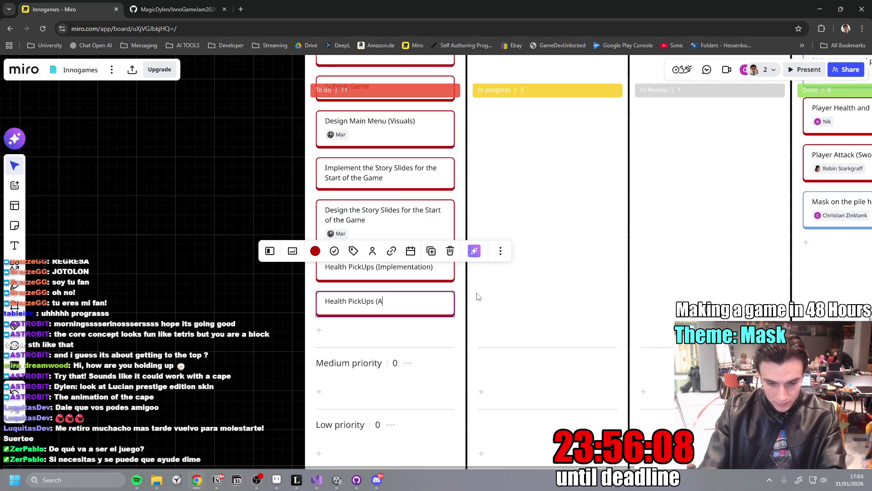
type("rt Animatio")
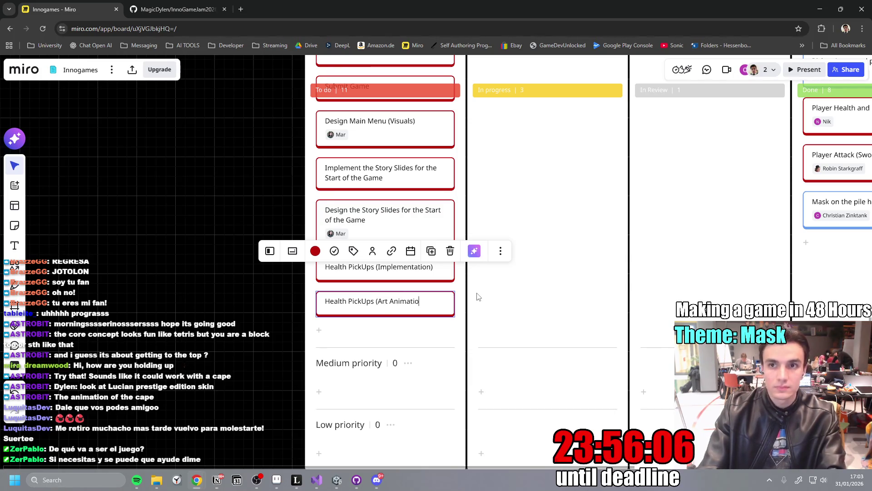
type("n)")
key("Return")
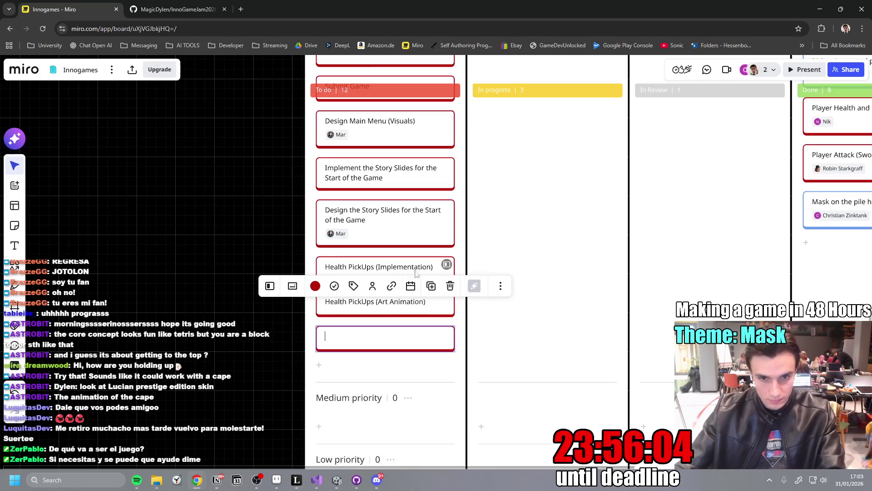
left_click(434, 271)
left_click(447, 264)
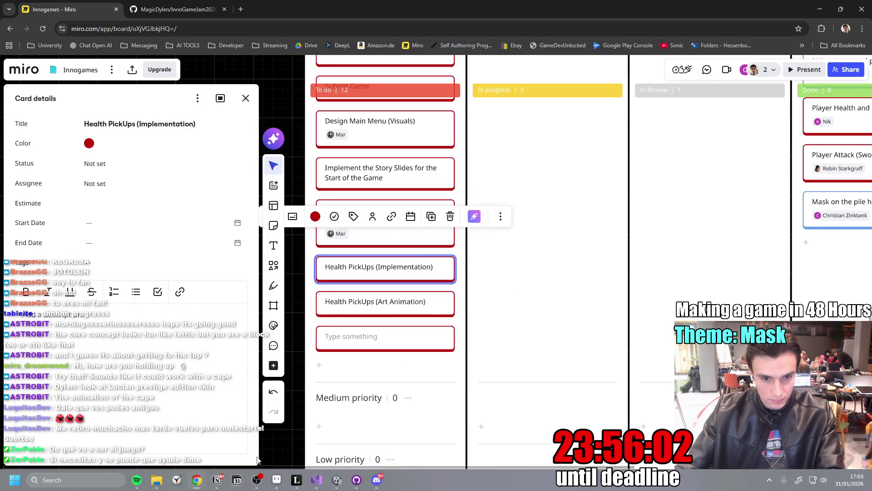
Look over the Mask Tiers and Health Pick-Ups images in Discord.
left_click(375, 483)
left_click(291, 255)
key("Escape")
left_click(289, 343)
right_click(537, 288)
left_click(571, 289)
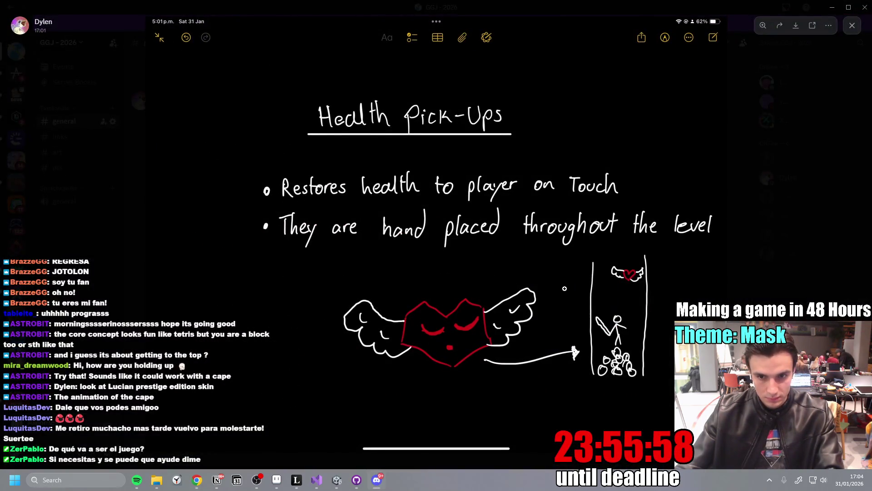
key("alt+Tab")
Give both Health PickUps cards the description 'Check image on discord'.
left_click(97, 344)
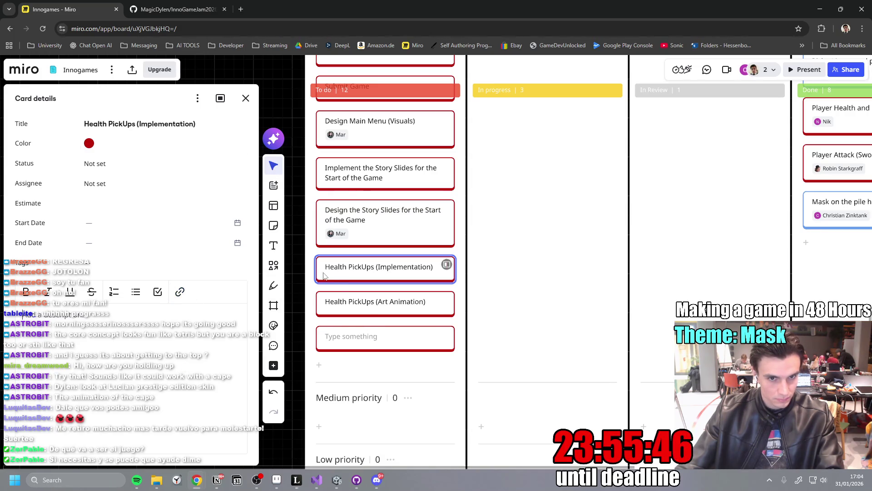
left_click(102, 328)
type("Check image on discord")
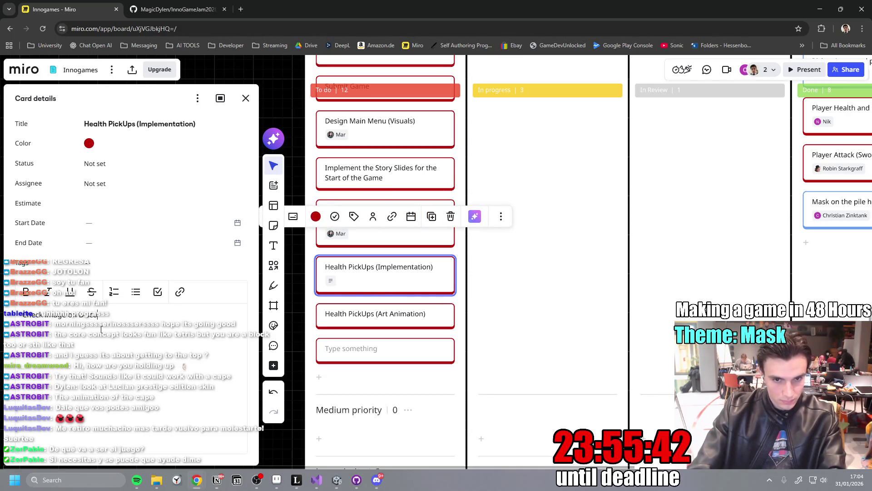
triple_click(62, 319)
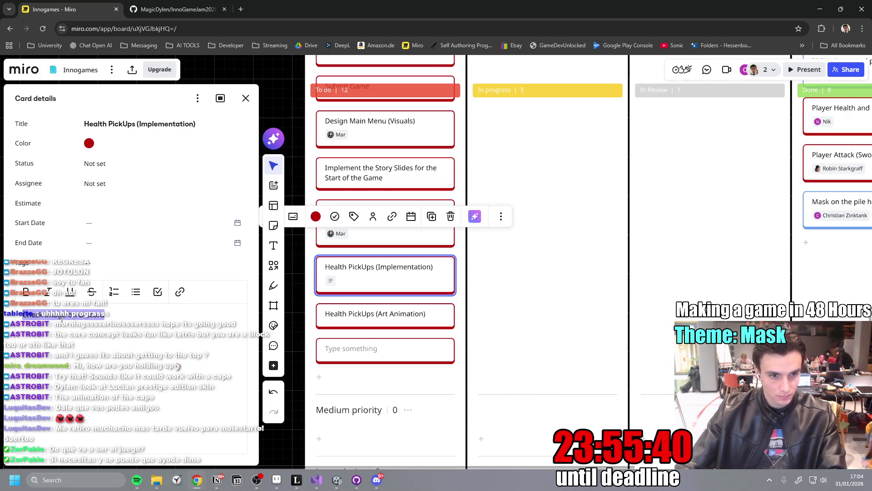
left_click(408, 320)
left_click(209, 354)
key("ctrl+v")
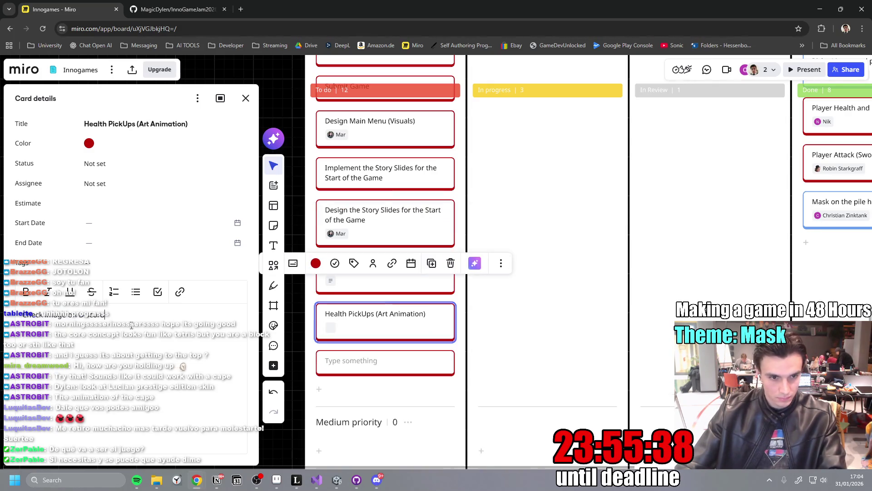
left_click(516, 318)
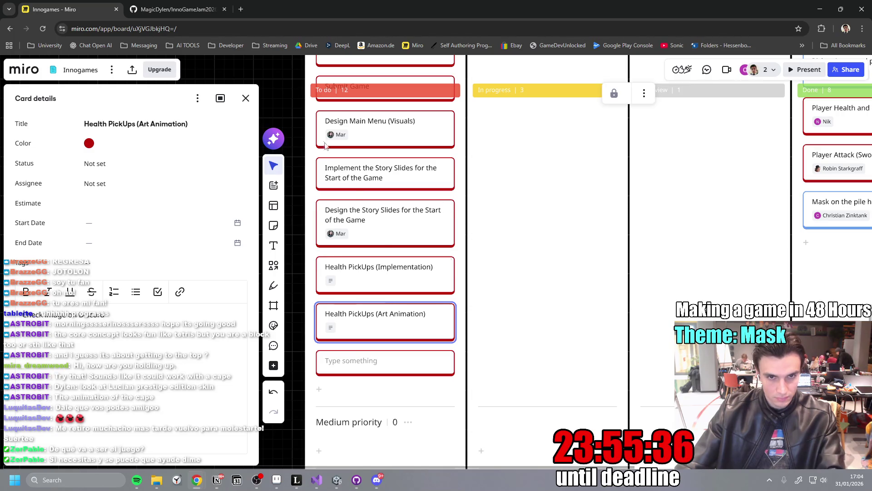
left_click(245, 98)
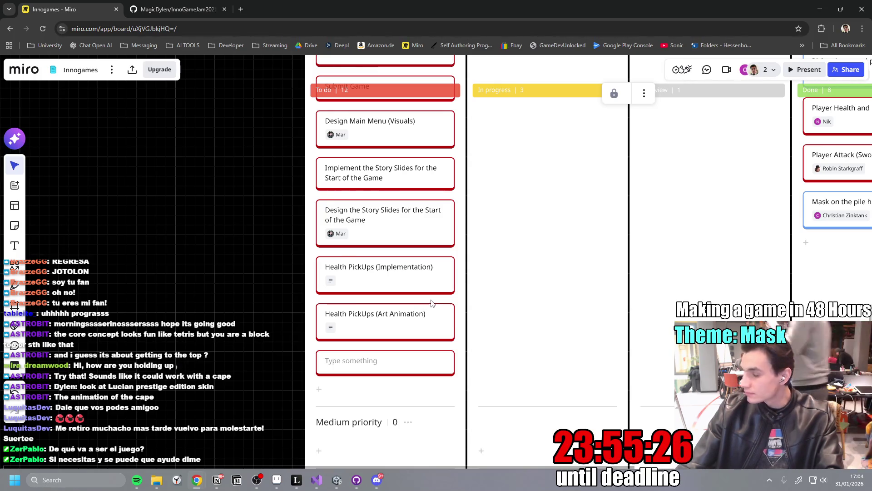
Scroll through the Miro To do cards, then return to the Notion to-do page.
scroll(429, 305, "down", 3)
scroll(447, 306, "down", 2)
scroll(409, 327, "up", 5)
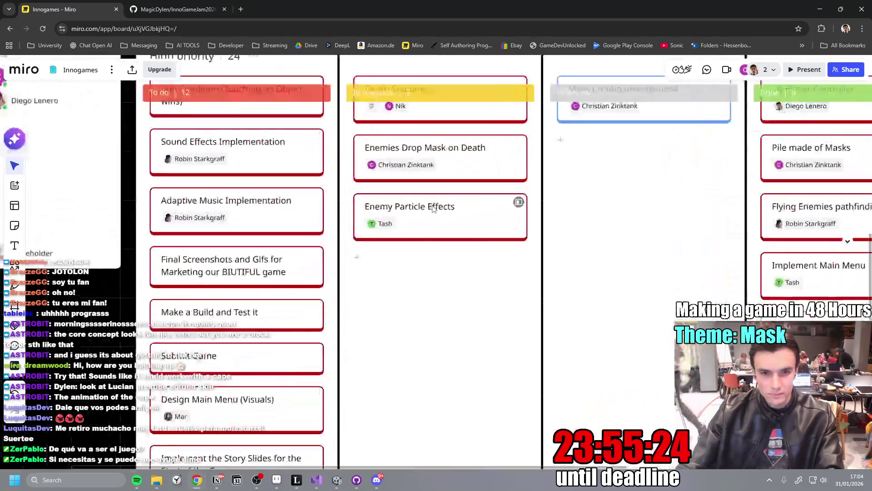
scroll(400, 335, "up", 2)
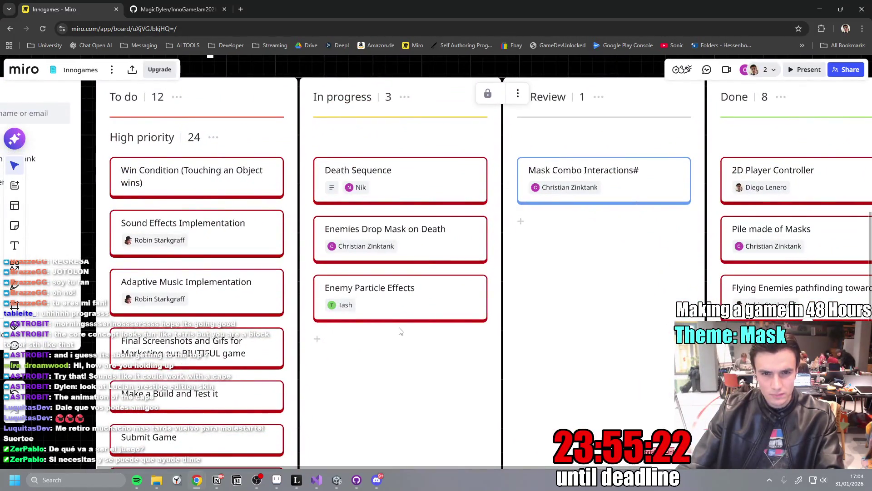
scroll(401, 329, "down", 5)
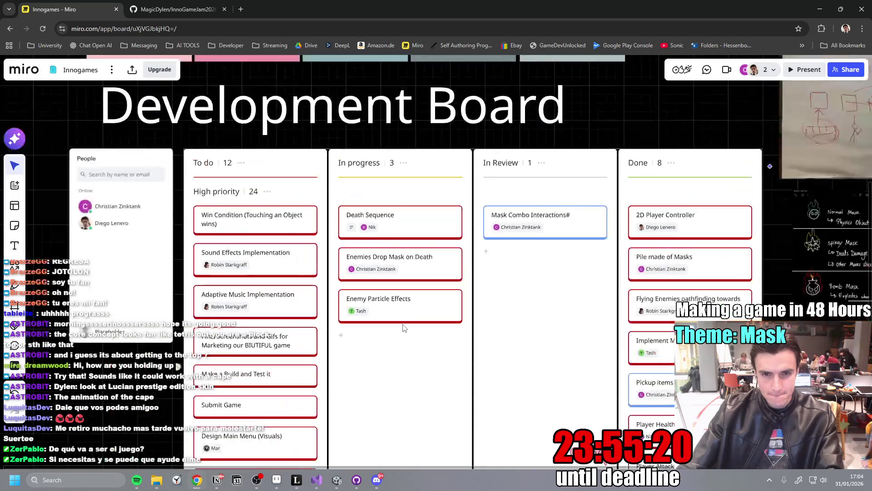
scroll(460, 211, "down", 5)
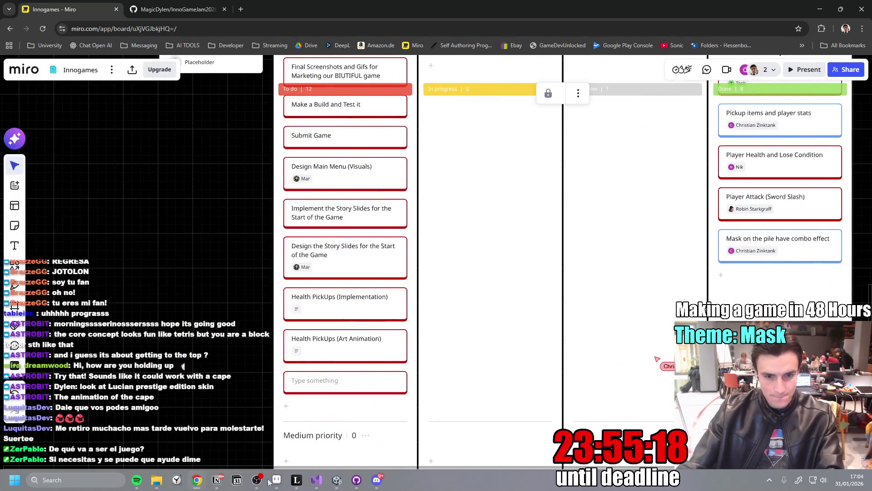
left_click(216, 480)
Tick off the Health Pickups subtask and copy the Masks Design line.
left_click(277, 269)
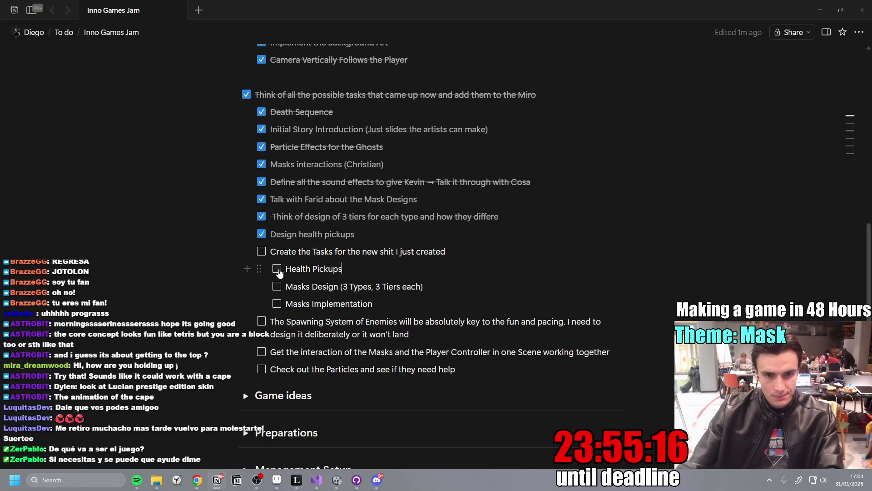
left_click(261, 251)
left_click(453, 289)
triple_click(327, 286)
key("ctrl+c")
key("alt+Tab")
Paste 'Masks Design (3 Types, 3 Tiers each)' into a new Miro To do card.
left_click(303, 381)
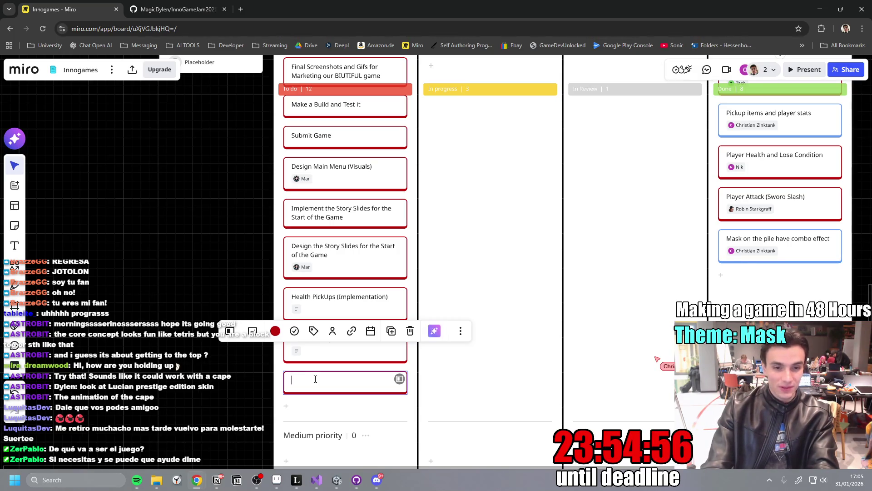
type("A")
key("BackSpace")
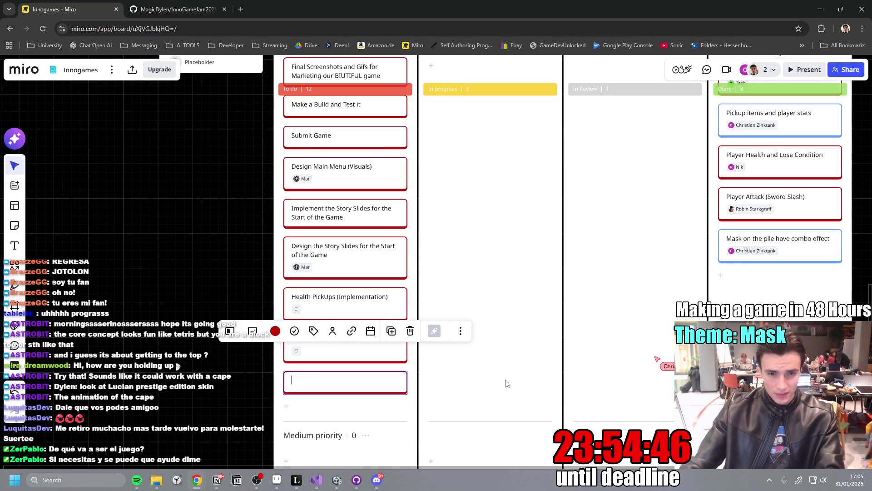
left_click(347, 386)
key("ctrl+v")
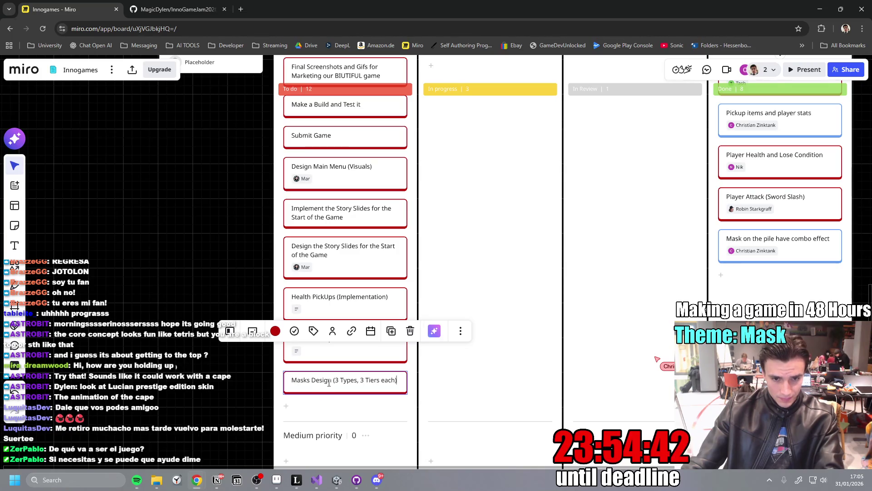
Add 'Implement the (9 Types of Masks)' and 'Implement the Enemy Spawner' cards.
left_click(318, 405)
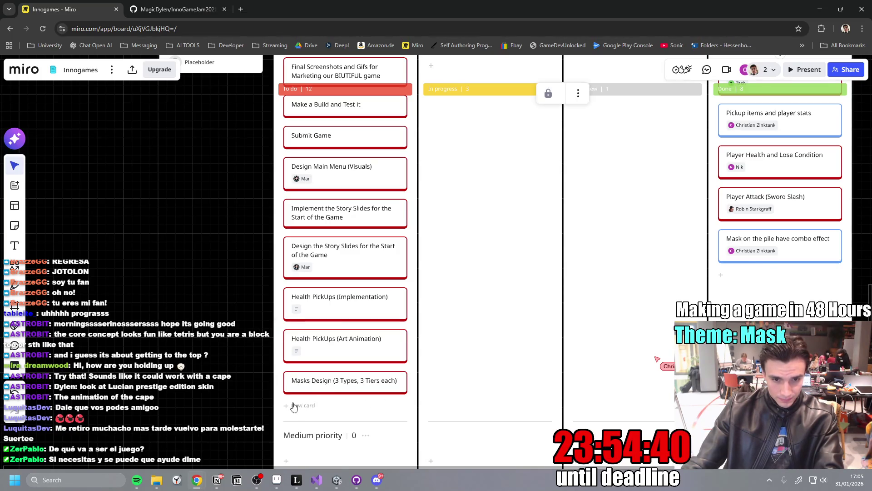
type("Implene")
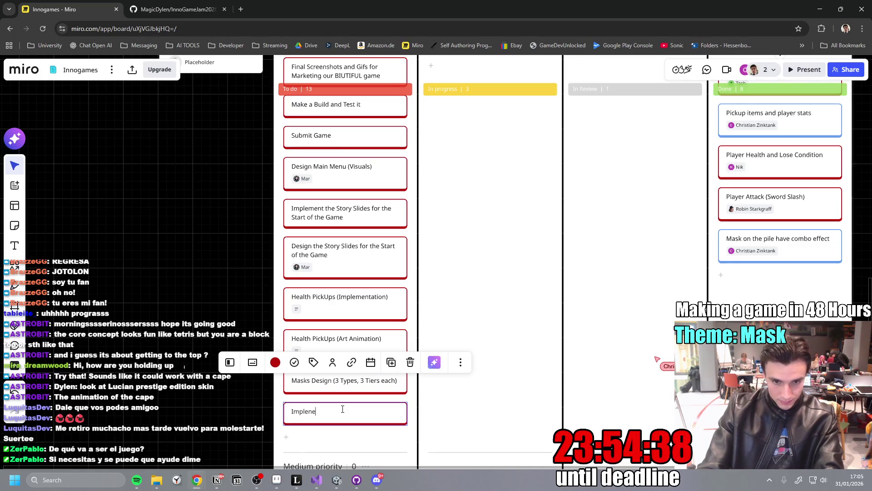
key("BackSpace")
key("BackSpace")
type("ment the ")
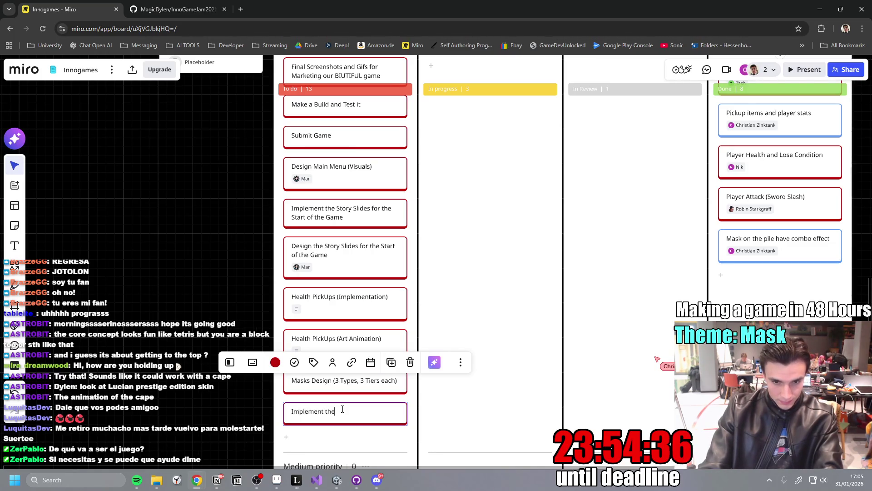
type("(")
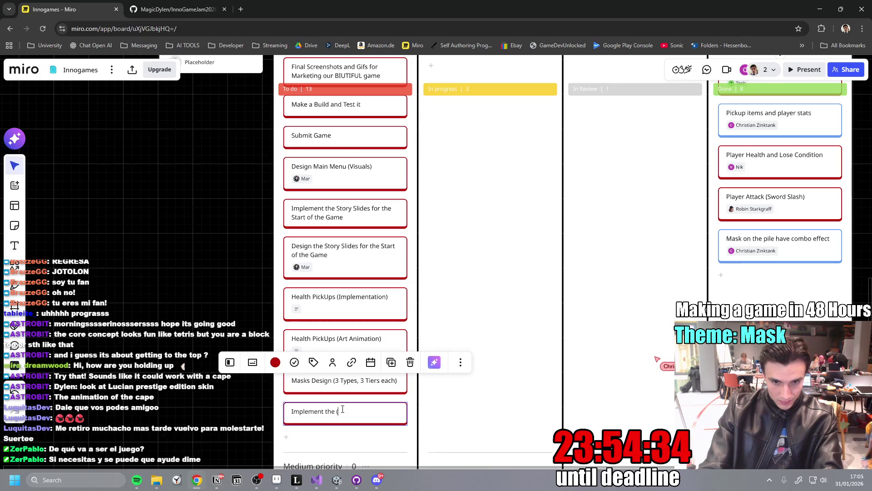
type("9 Types of Masks")
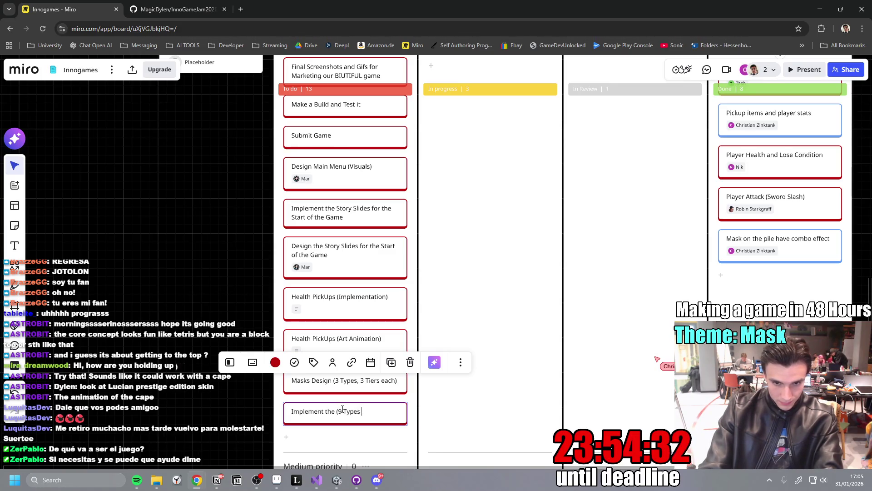
key("Return")
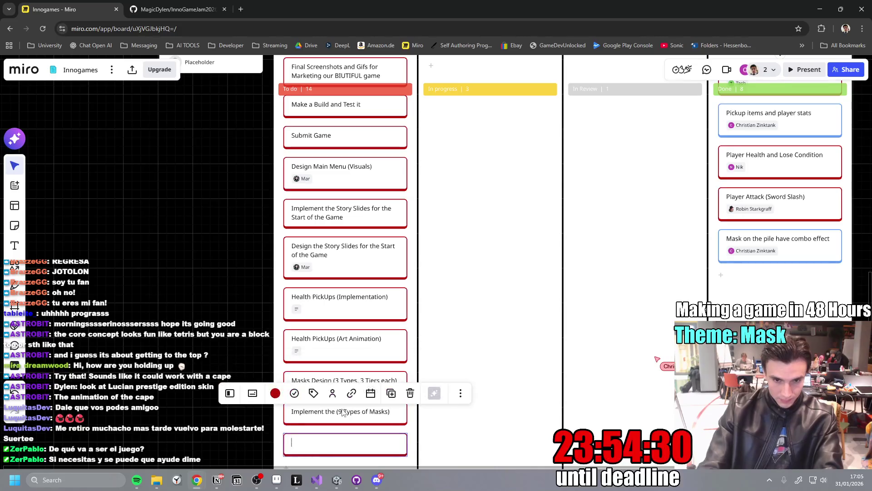
type("Imp")
mouse_move(348, 480)
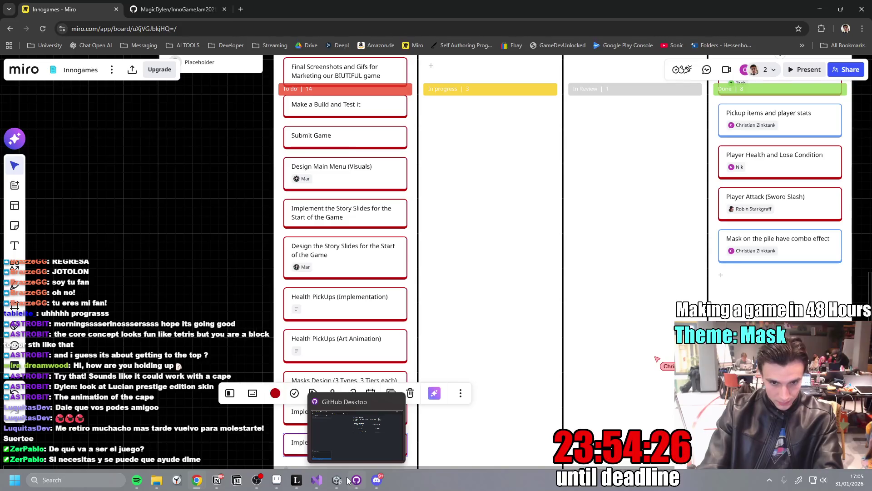
key("Return")
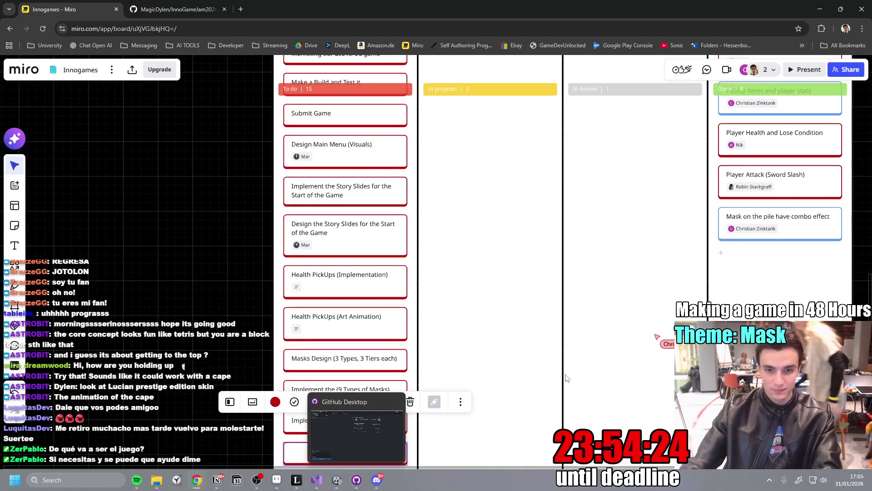
left_click(516, 351)
Select the Implement the Enemy Spawner card, then go back to Notion.
scroll(511, 363, "down", 2)
scroll(509, 371, "down", 3)
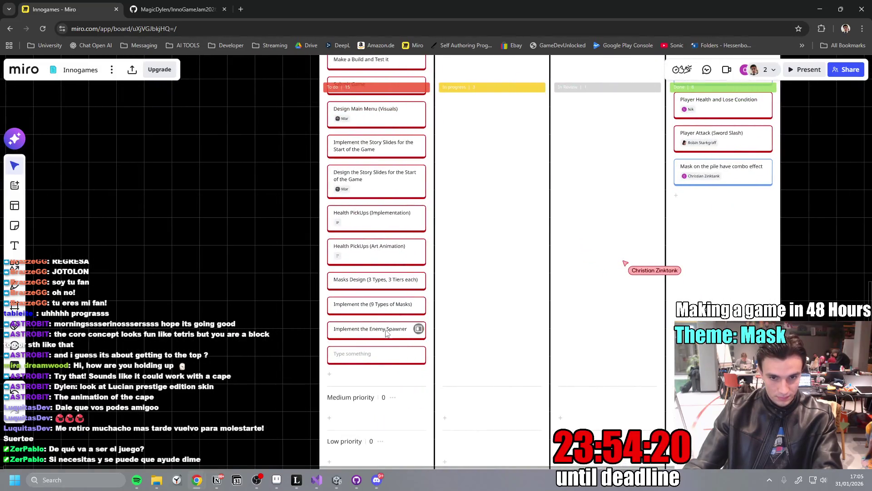
left_click(386, 333)
left_click(390, 357)
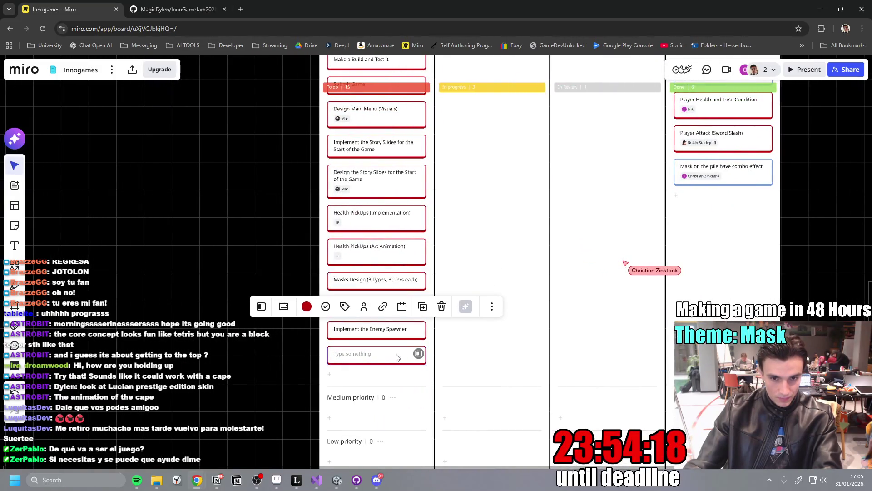
left_click(390, 336)
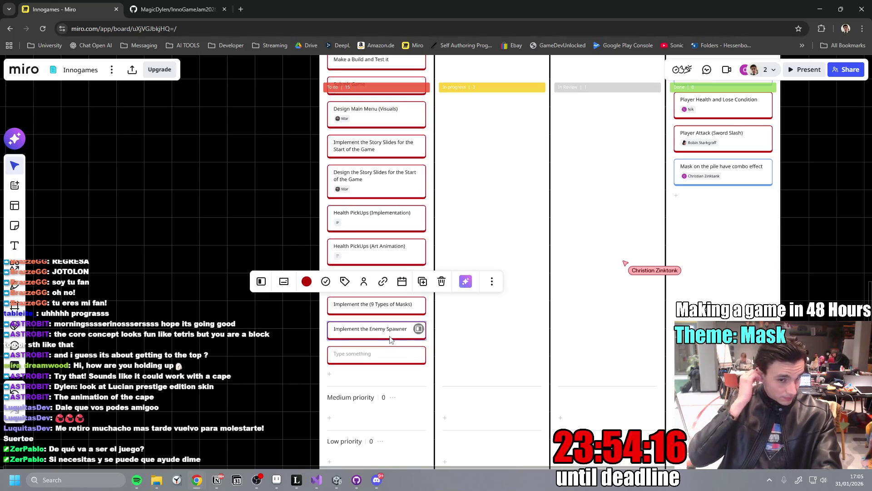
key("alt+Tab")
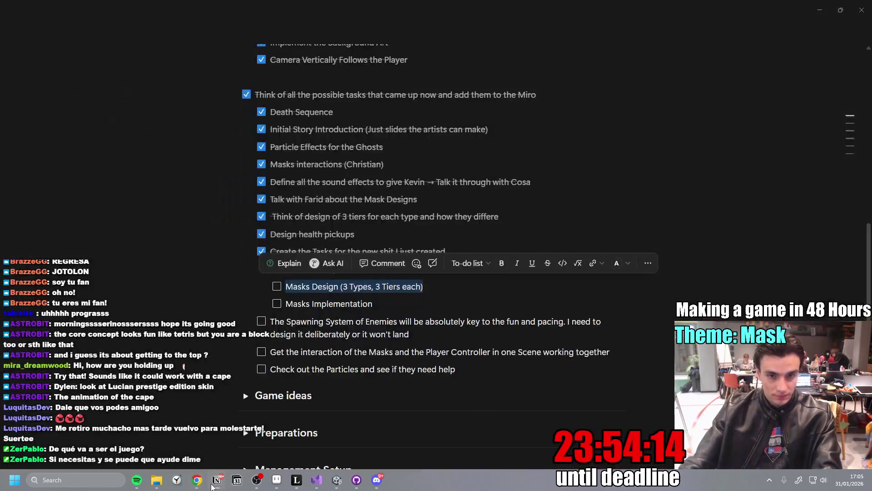
Tick off the Masks Design and Masks Implementation subtasks.
left_click(276, 288)
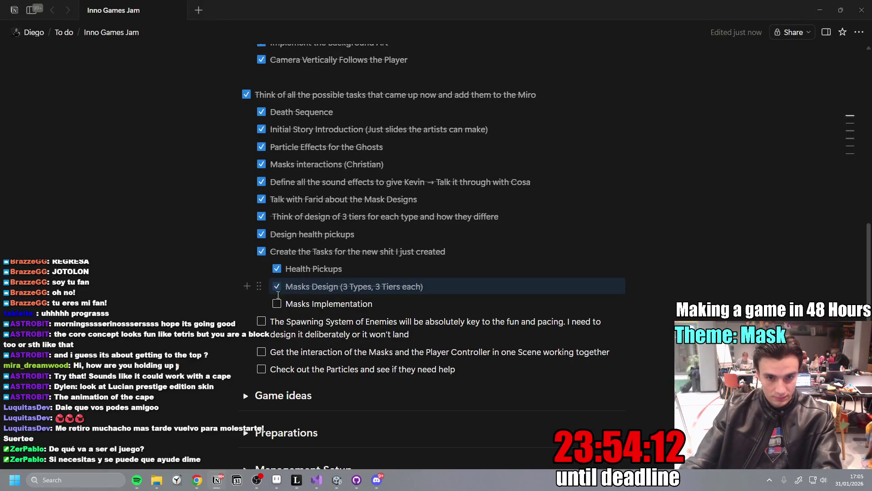
left_click(276, 304)
left_click(479, 306)
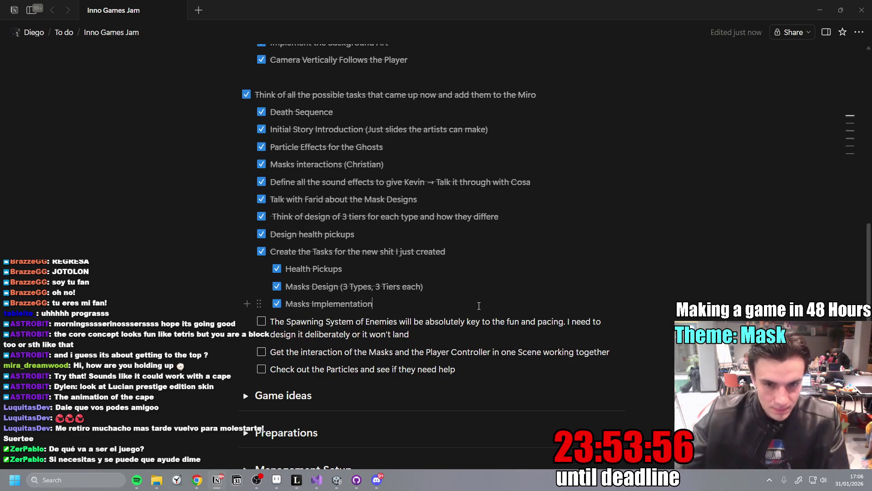
key("Return")
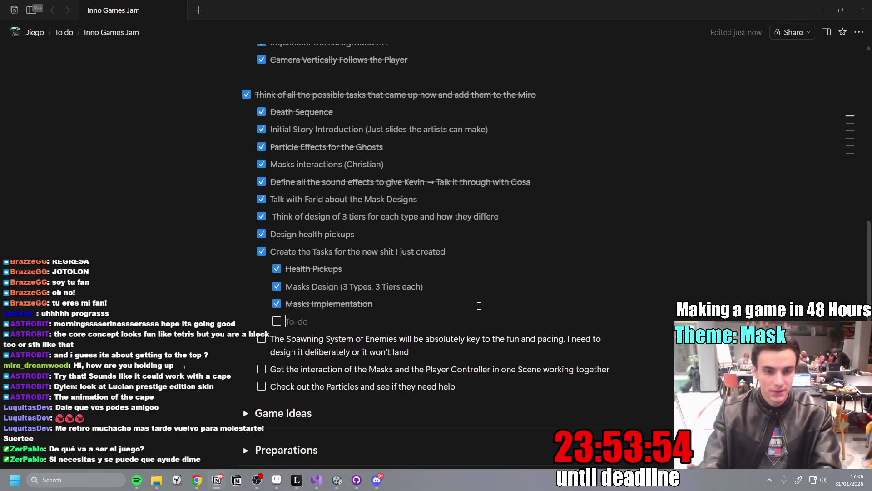
key("BackSpace")
key("BackSpace")
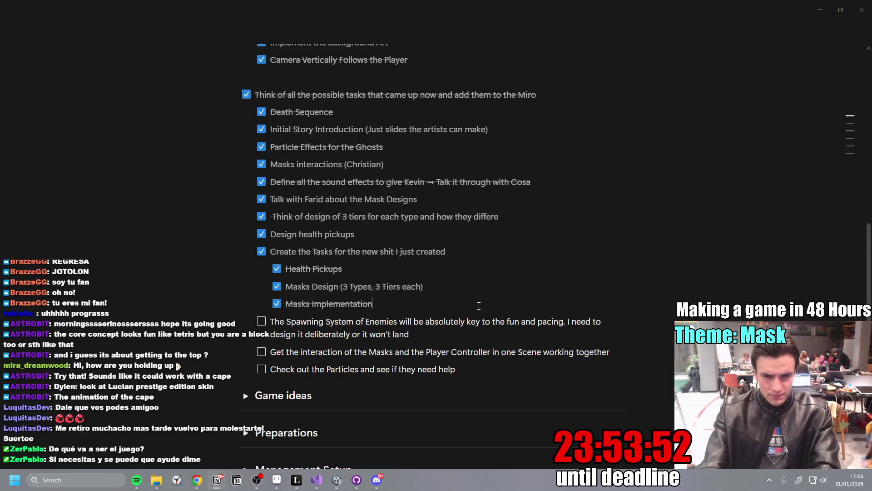
Nest a 'Height = Increase in Difficulty' sub-item under the spawning-system note.
scroll(393, 304, "down", 1)
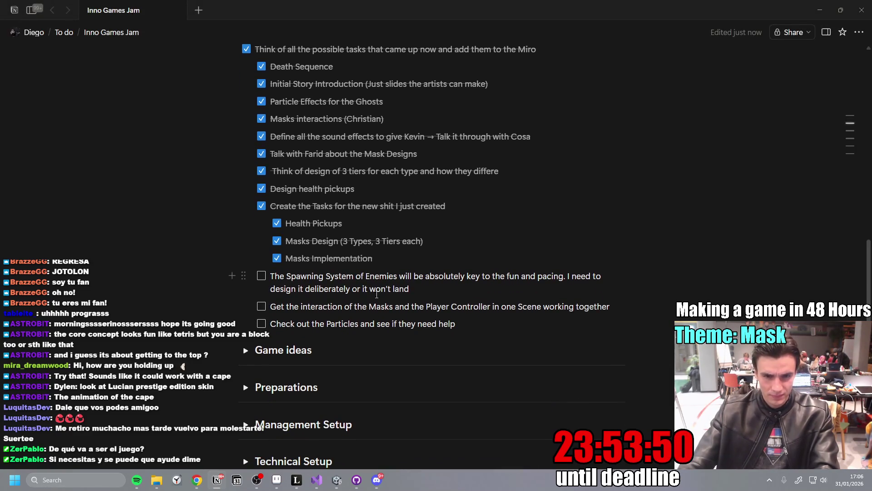
triple_click(425, 290)
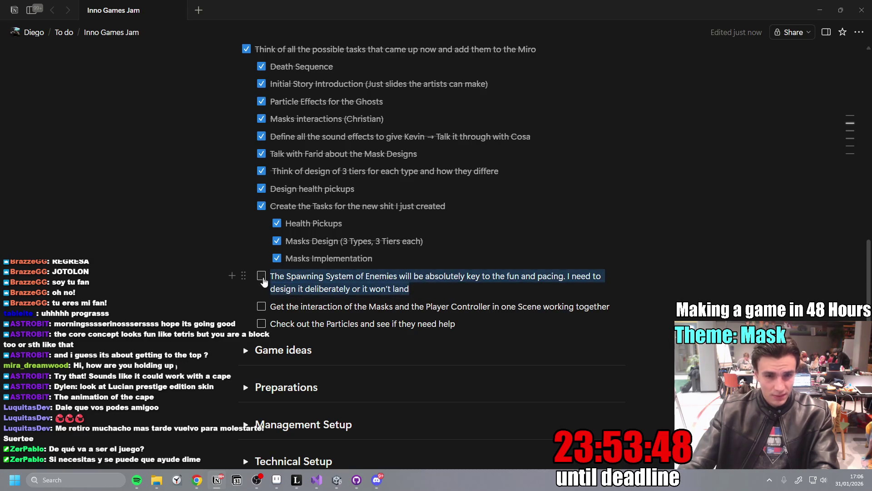
left_click(448, 293)
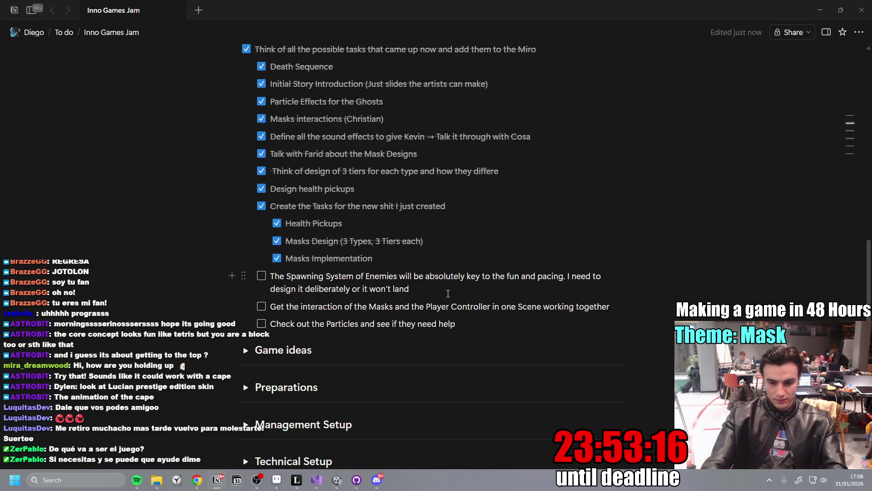
key("Return")
key("Tab")
type("Height ")
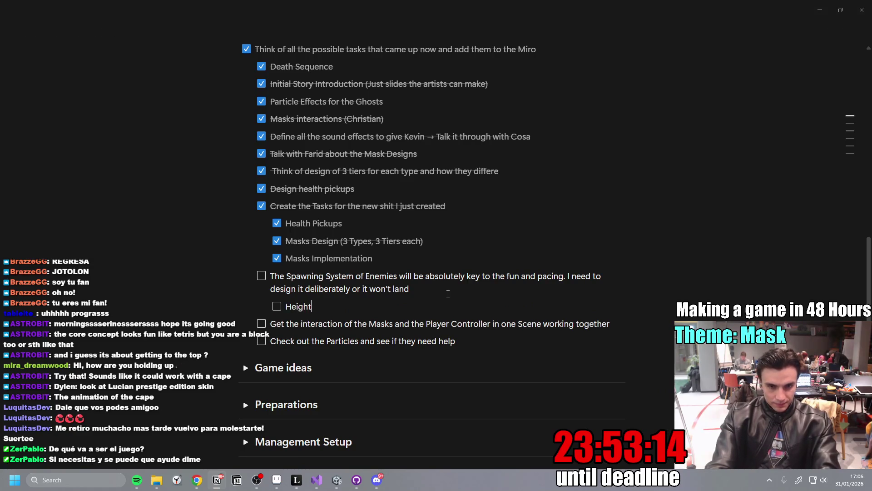
type("= Increase in ")
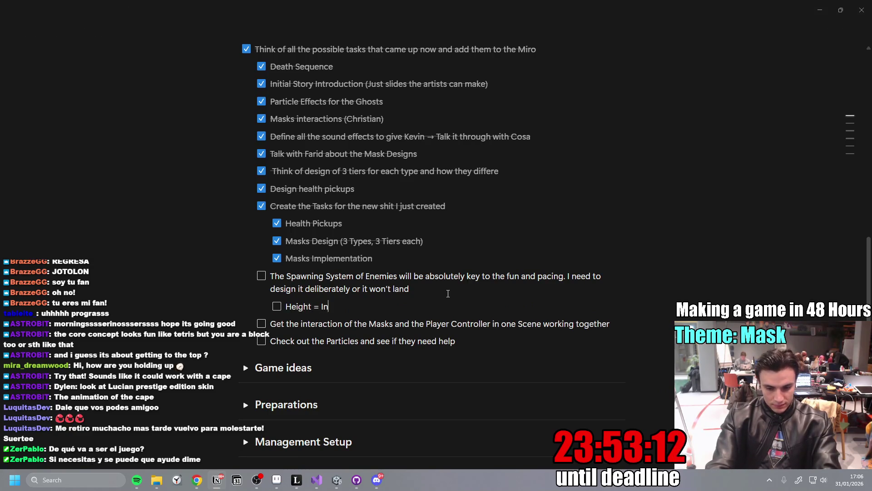
type("Difficultyu")
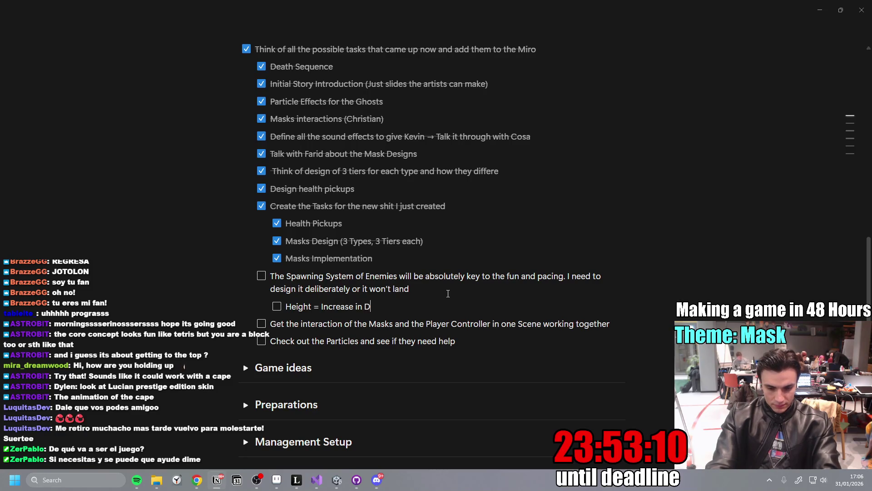
key("BackSpace")
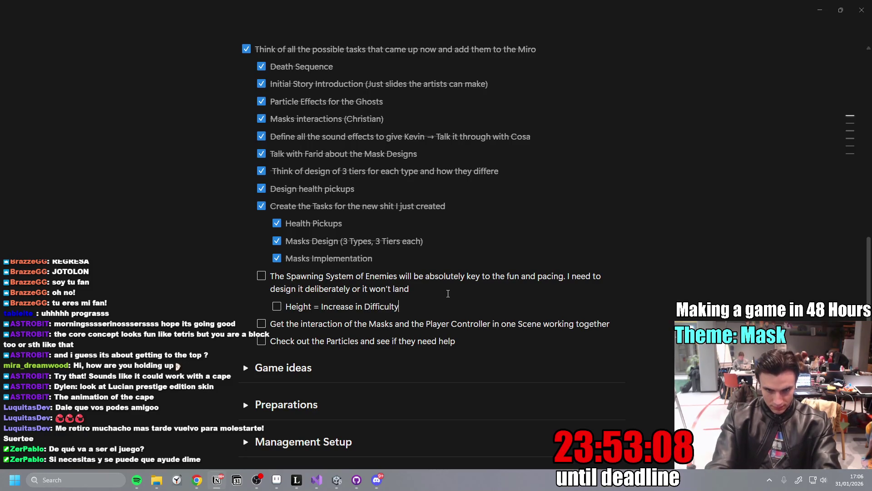
key("Return")
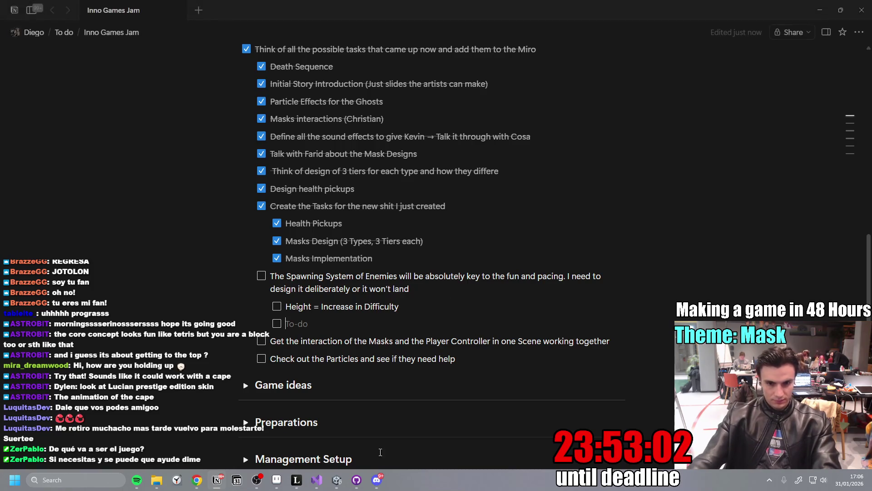
Switch to Discord and close the enlarged Health Pick-Ups image.
key("alt+Tab")
left_click(816, 263)
scroll(348, 331, "up", 5)
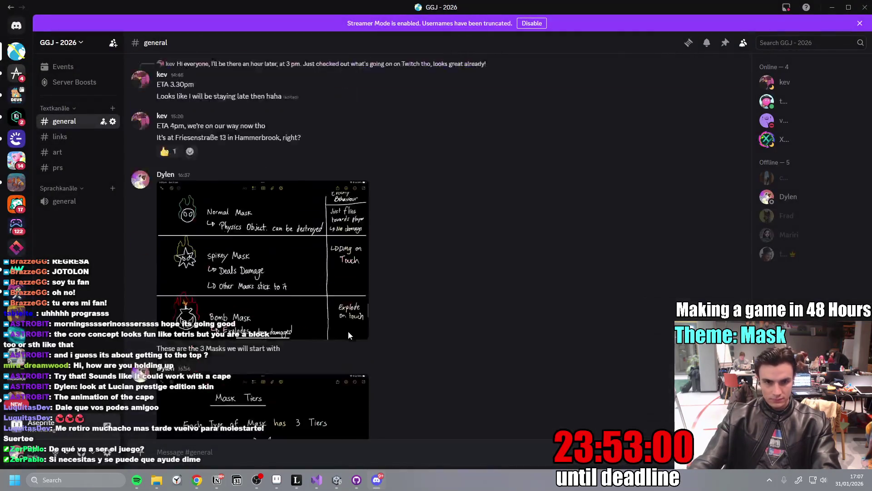
View both tower artwork images full-size in the #art channel, then return to Notion.
left_click(57, 152)
scroll(289, 238, "up", 5)
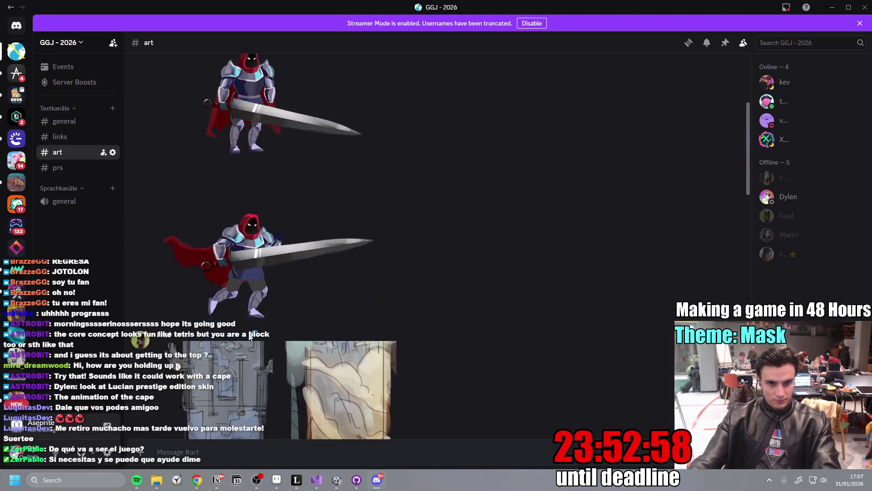
left_click(230, 365)
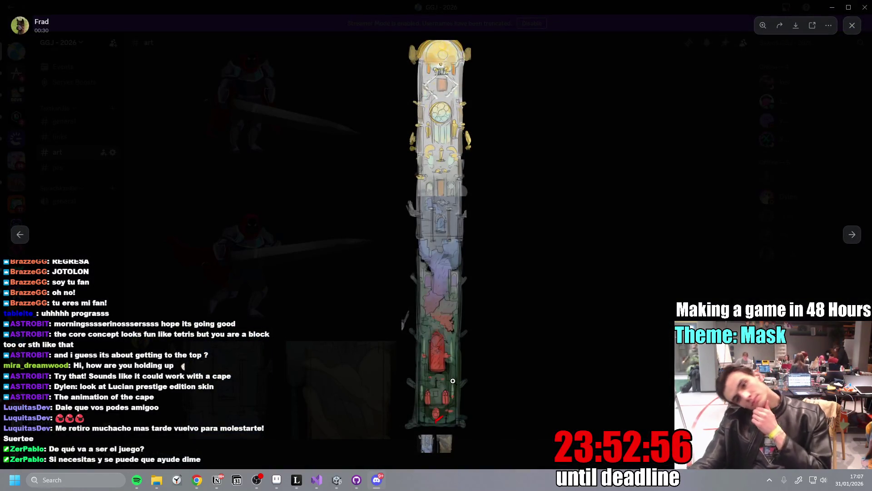
left_click(344, 239)
left_click(353, 379)
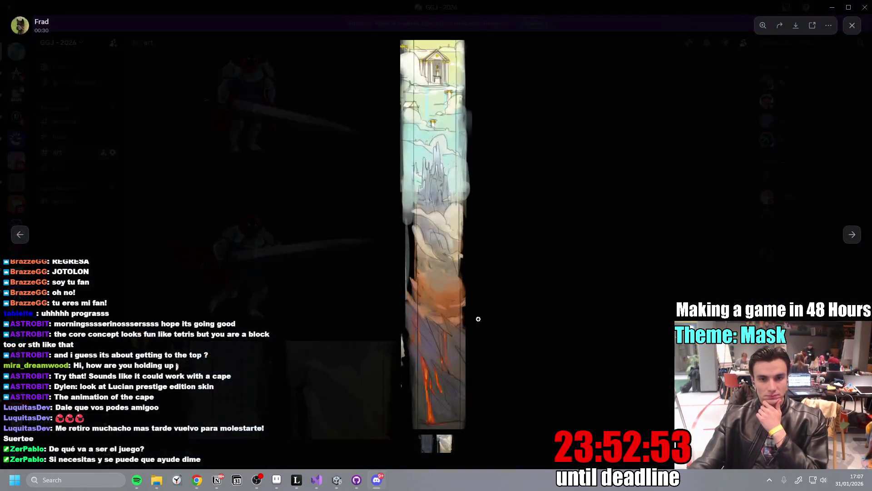
left_click(540, 317)
left_click(314, 386)
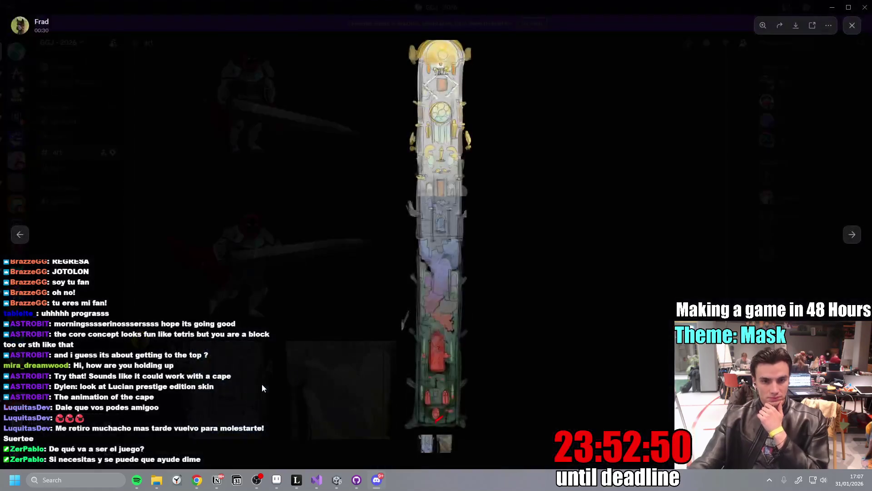
left_click(502, 361)
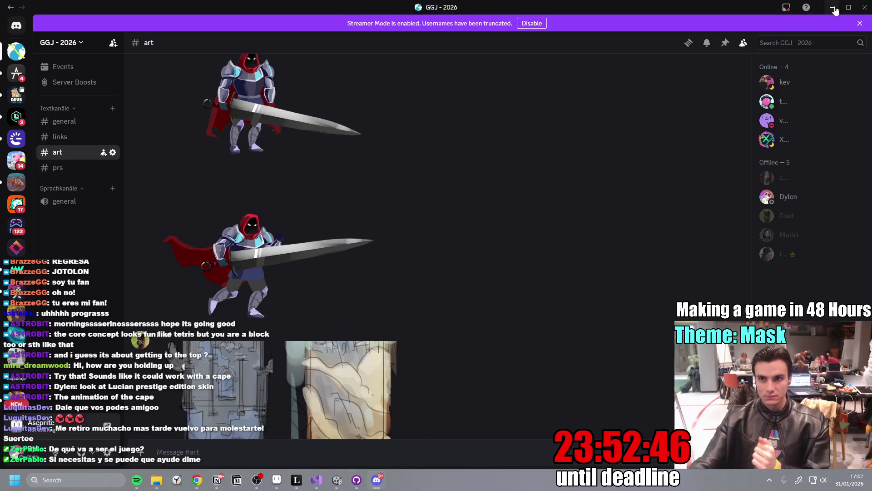
key("alt+Tab")
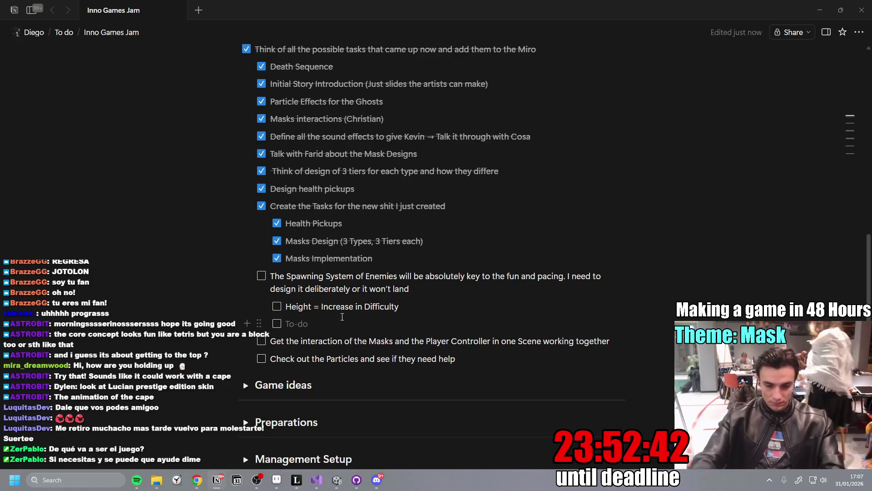
Enter 'Each third of the Tower Starts Spawning' under the spawning item, removing the stray trailing 't'.
type("Each thir")
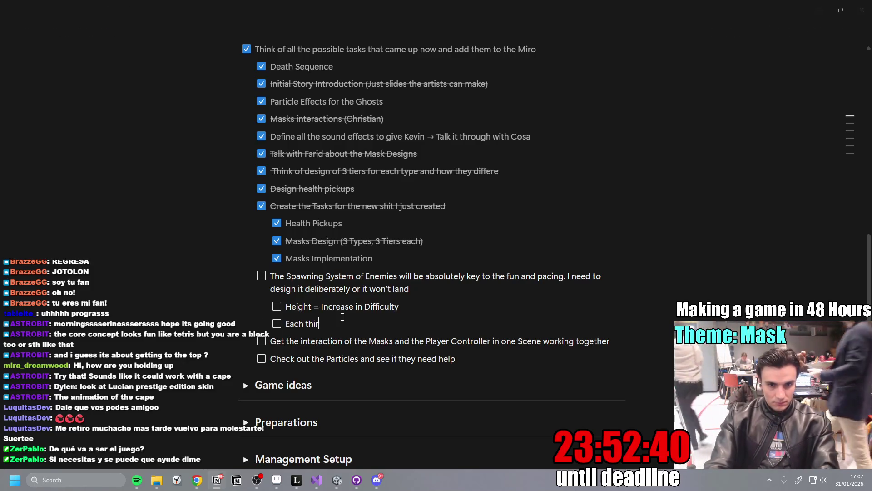
type("d of the Tower ")
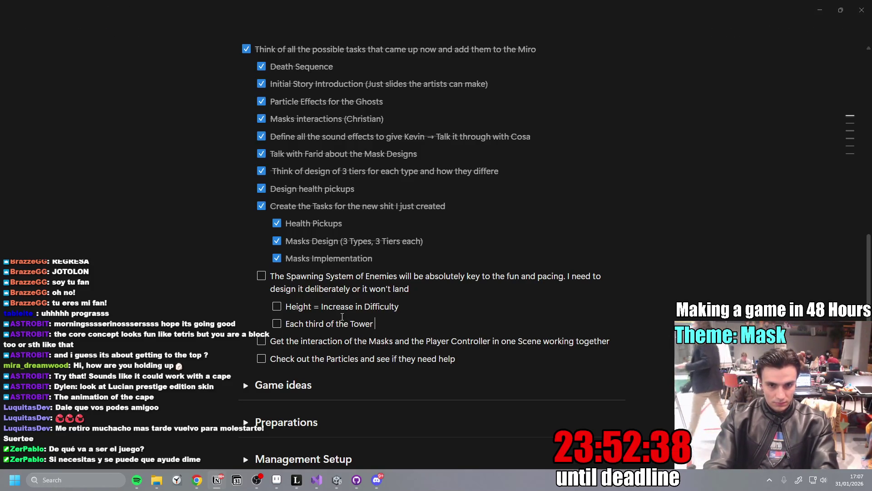
type("Starts Spawningt")
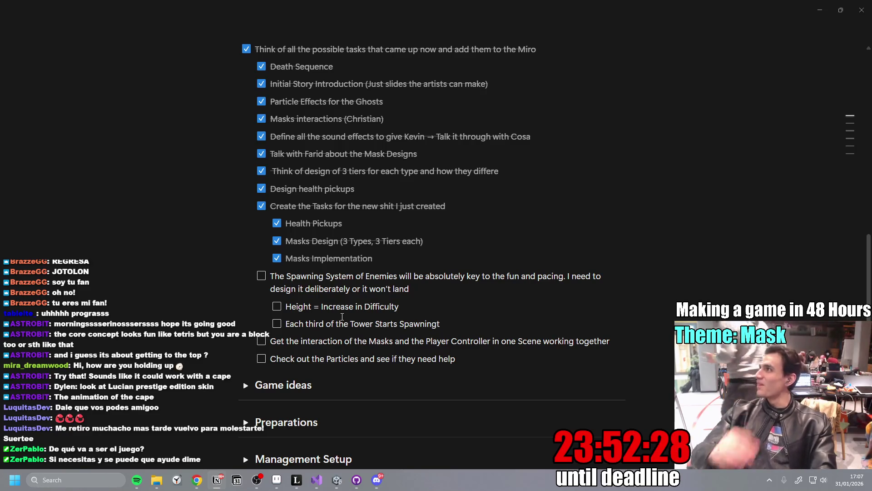
key("BackSpace")
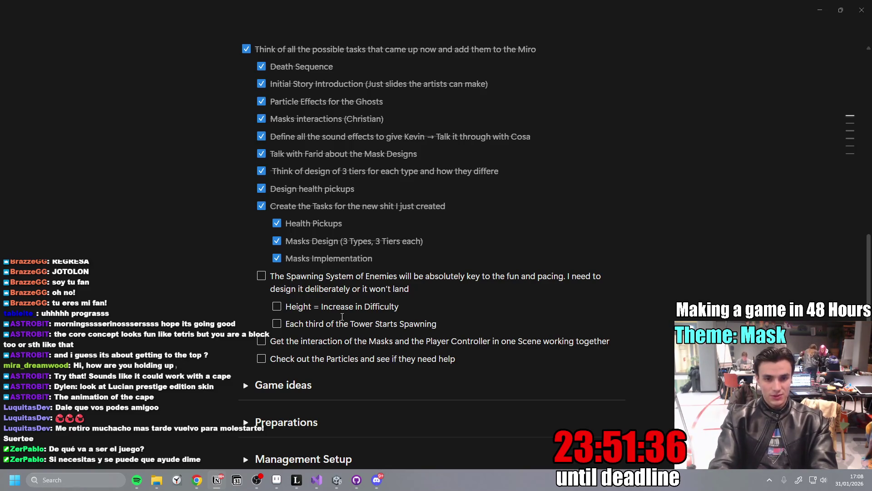
Append 'enemies of that type', add the fixed per-type chance line (normal, spikey, explopsive), then switch to Discord.
type("e")
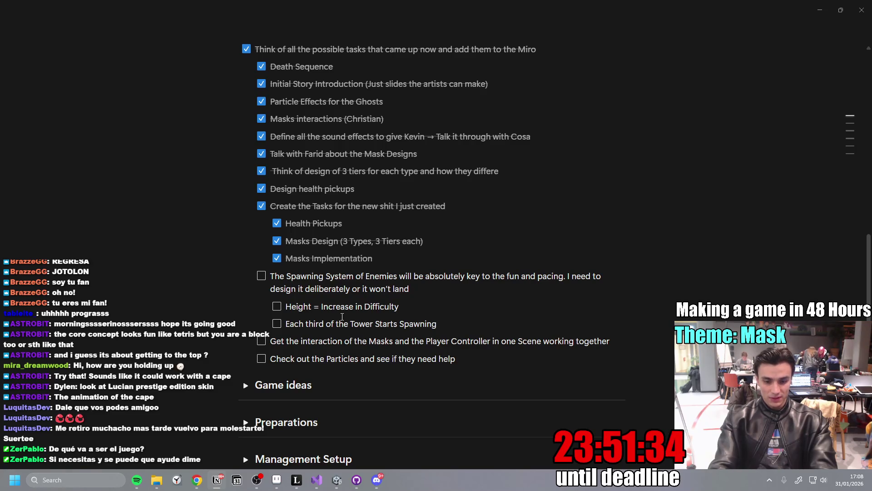
type("nemies of that ")
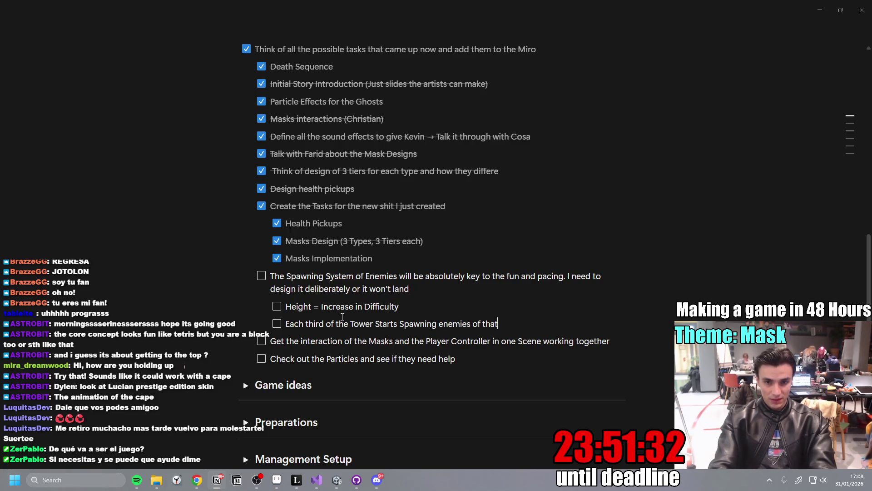
type("type")
key("Return")
type("We ")
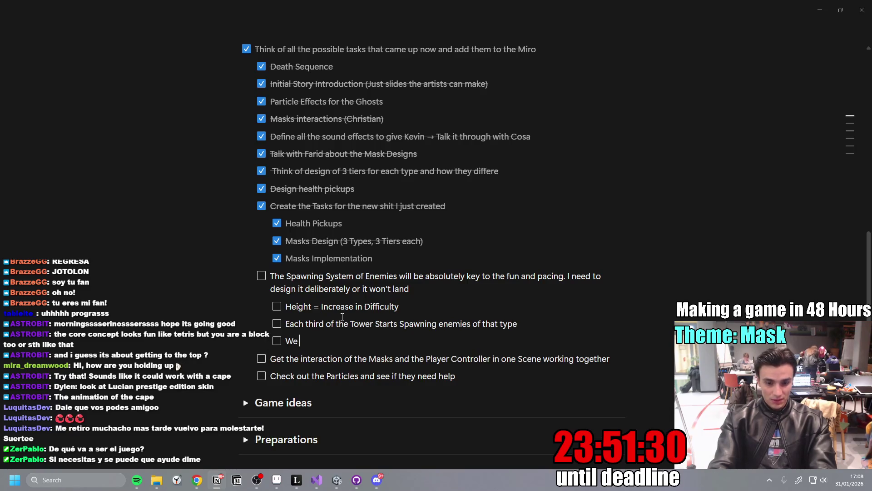
type("have a chance for ea")
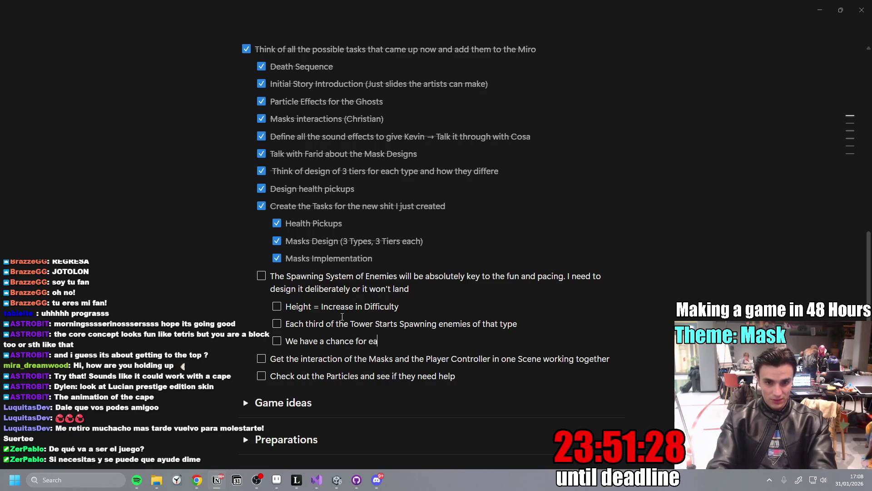
type("ch Type")
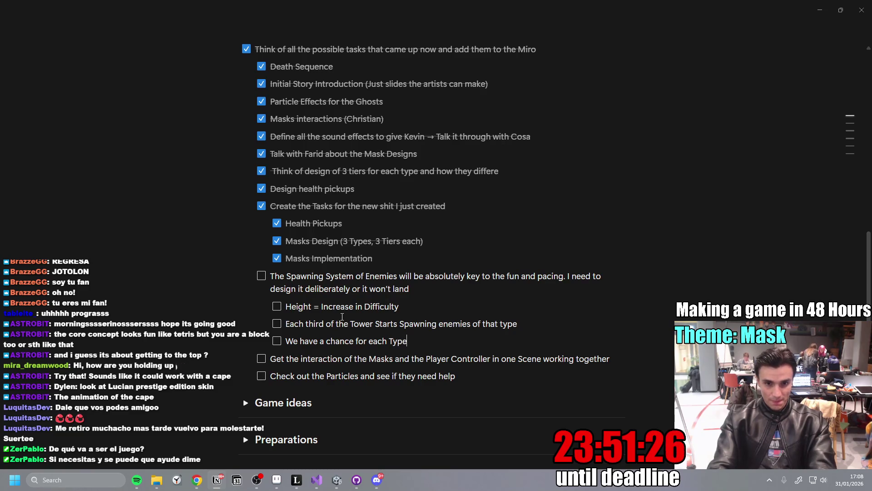
type(" that i")
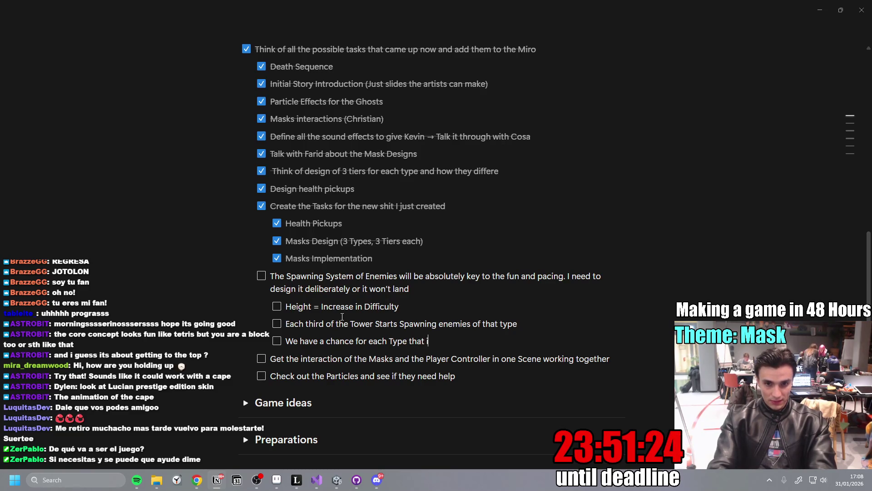
type("s fixed ")
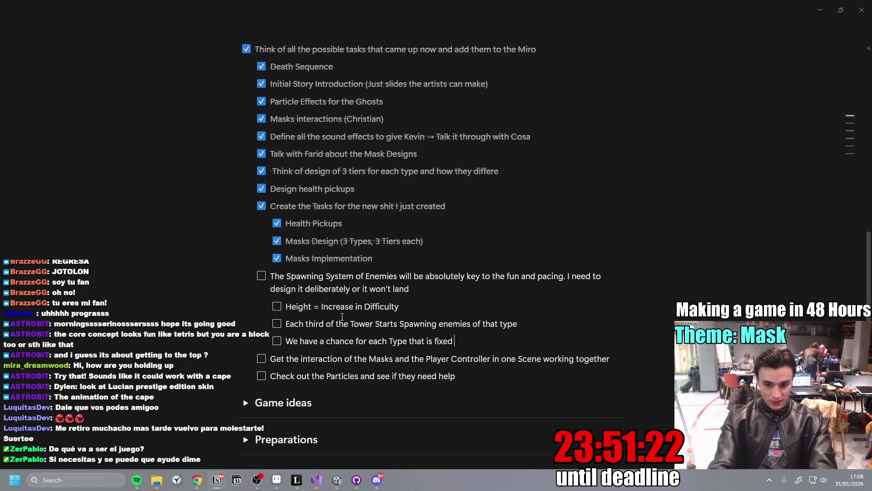
type("(% of normal, ssp")
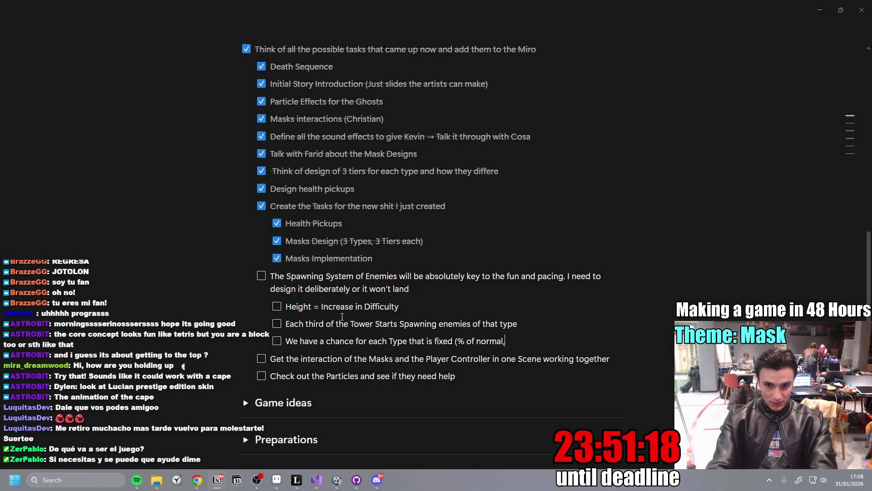
key("BackSpace")
key("BackSpace")
type("pikey and explopsive)")
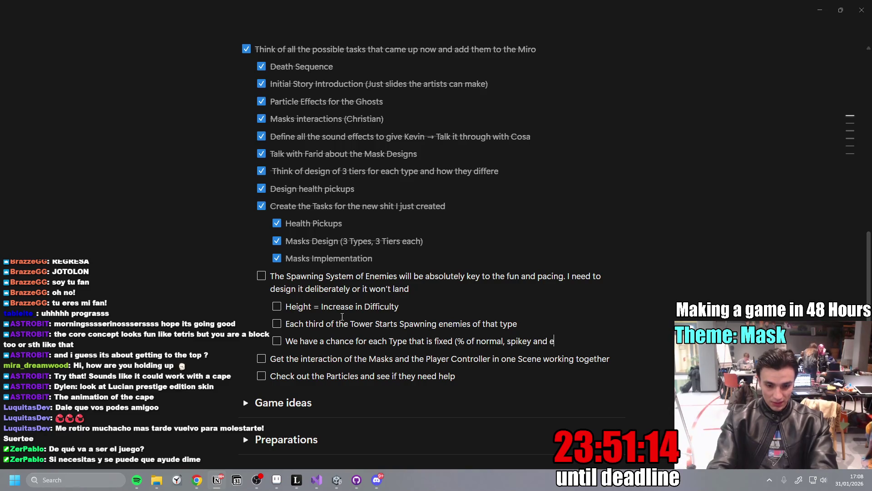
key("Return")
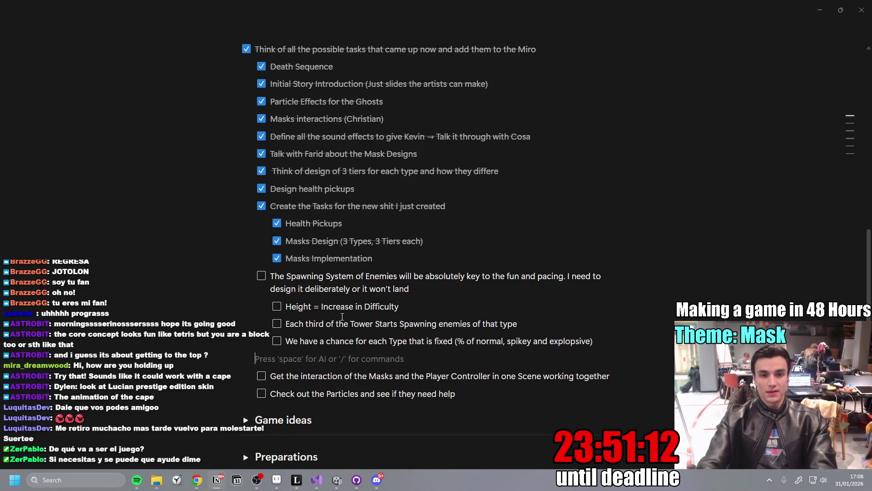
key("alt+Tab")
scroll(373, 359, "down", 15)
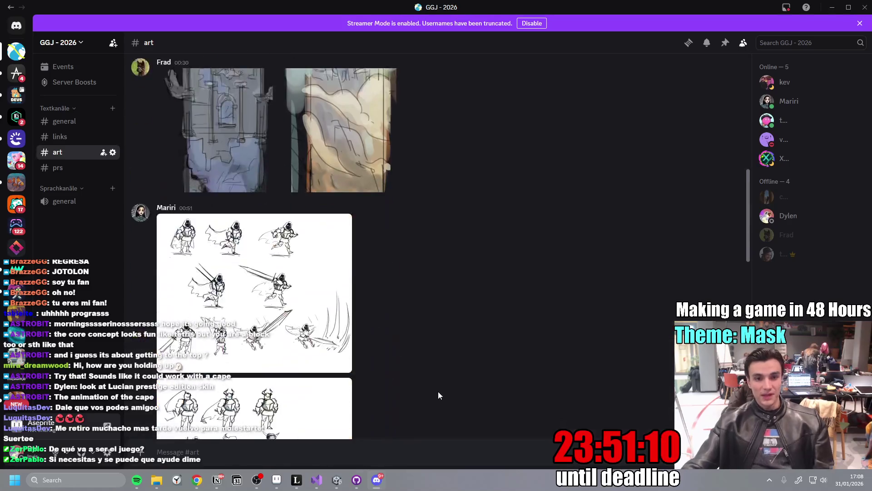
View the three-masks enemy sketch full-size in #general, then switch to the Unity editor.
scroll(410, 287, "down", 10)
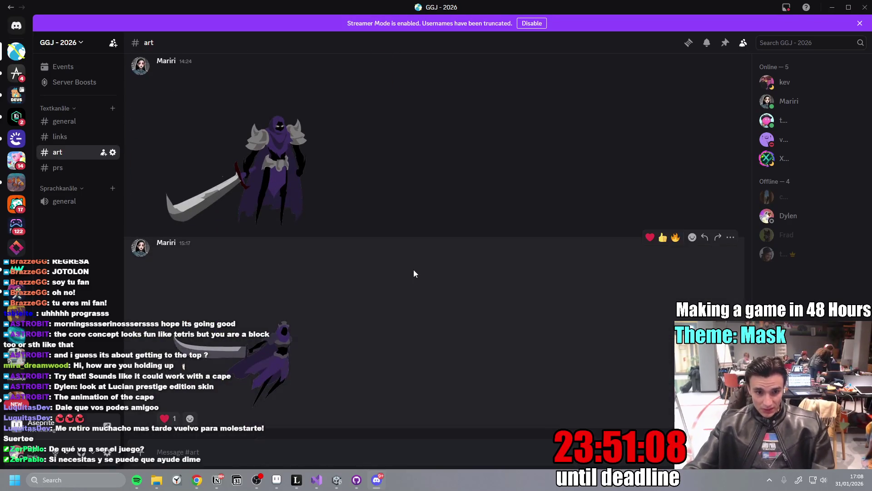
key("alt+Up")
key("alt+Up")
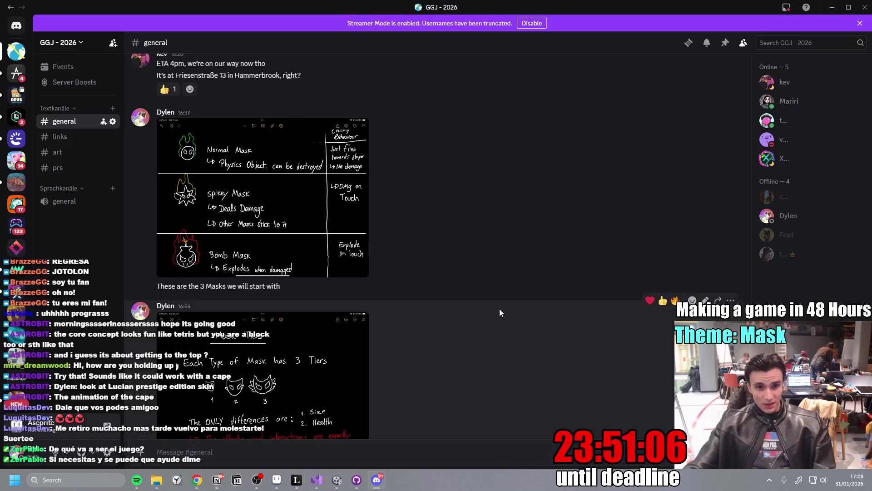
scroll(490, 313, "up", 5)
left_click(367, 257)
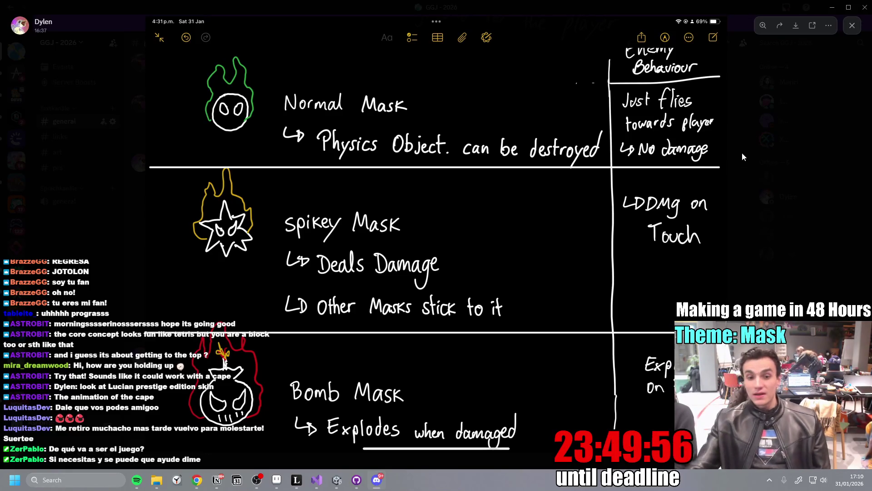
left_click(337, 478)
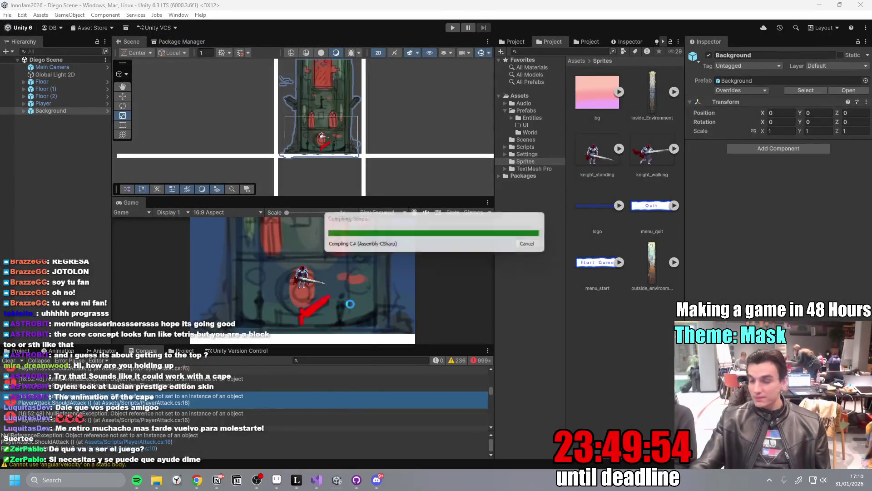